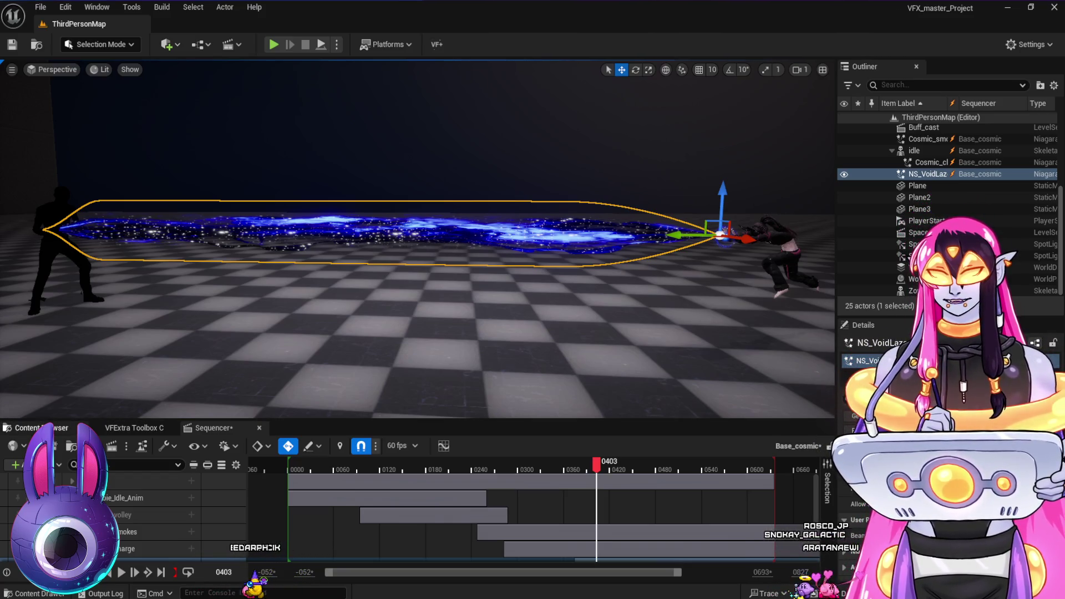
Locate NS_VoidLazer in the Content Browser, then view the M_StarBeamMore graph and Textures/Misc thumbnails
key(ctrl+b)
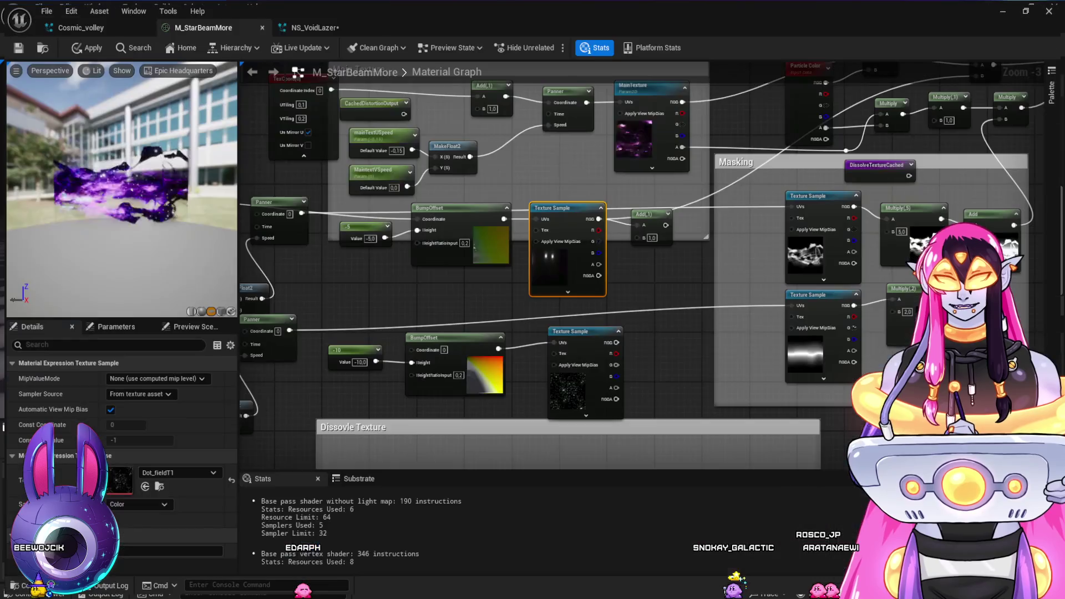
key(alt+Tab)
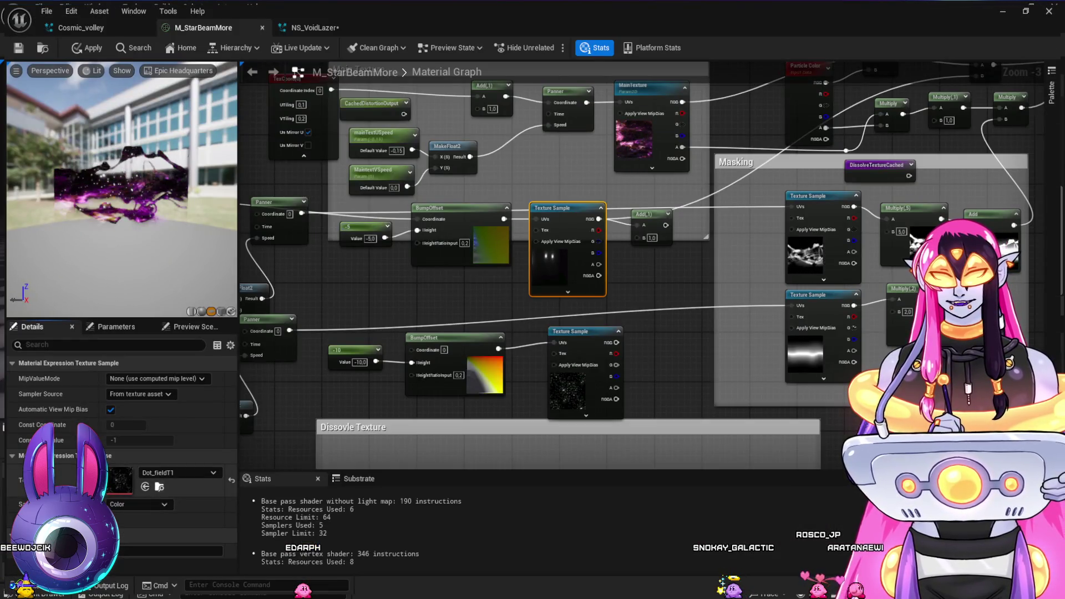
key(ctrl+space)
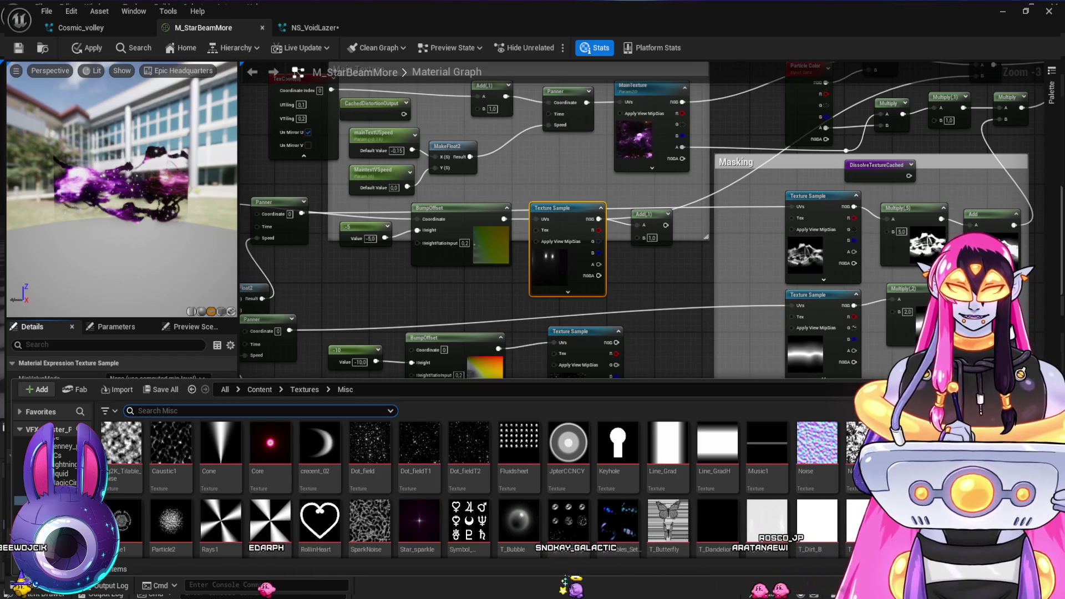
drag(419, 455, 568, 388)
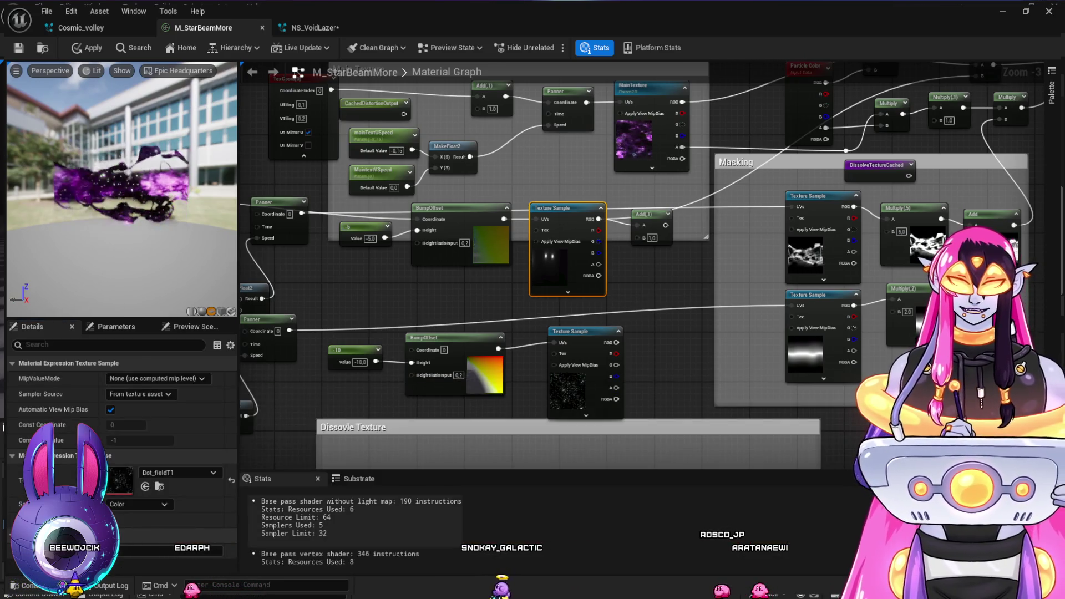
Preview the StarSmallFirld star texture and assign it to the upper Texture Sample, replacing Dot_fieldT1
key(ctrl+space)
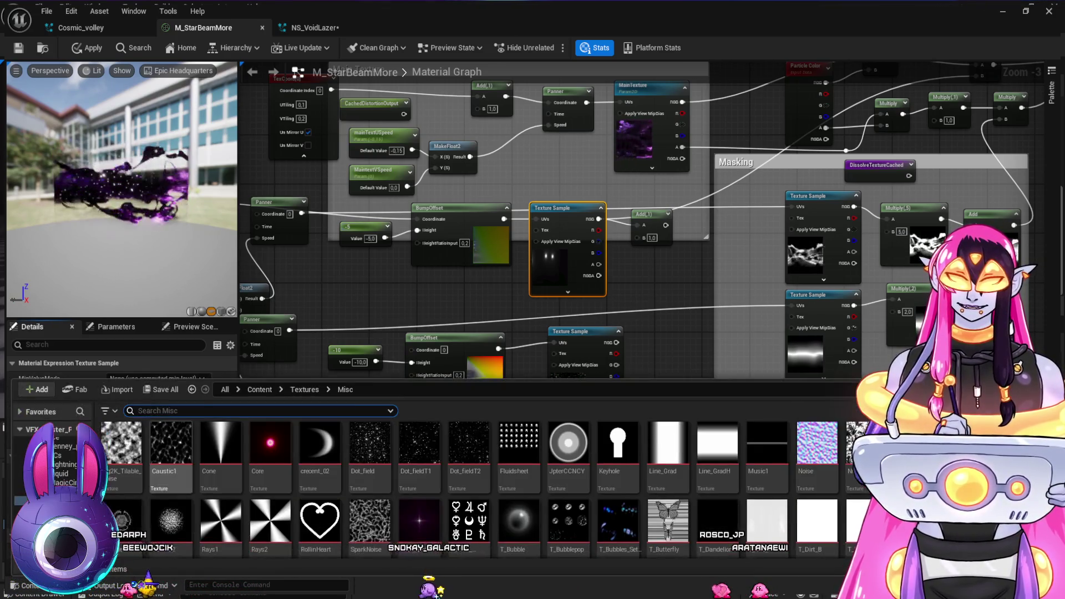
scroll(433, 488, down, 10)
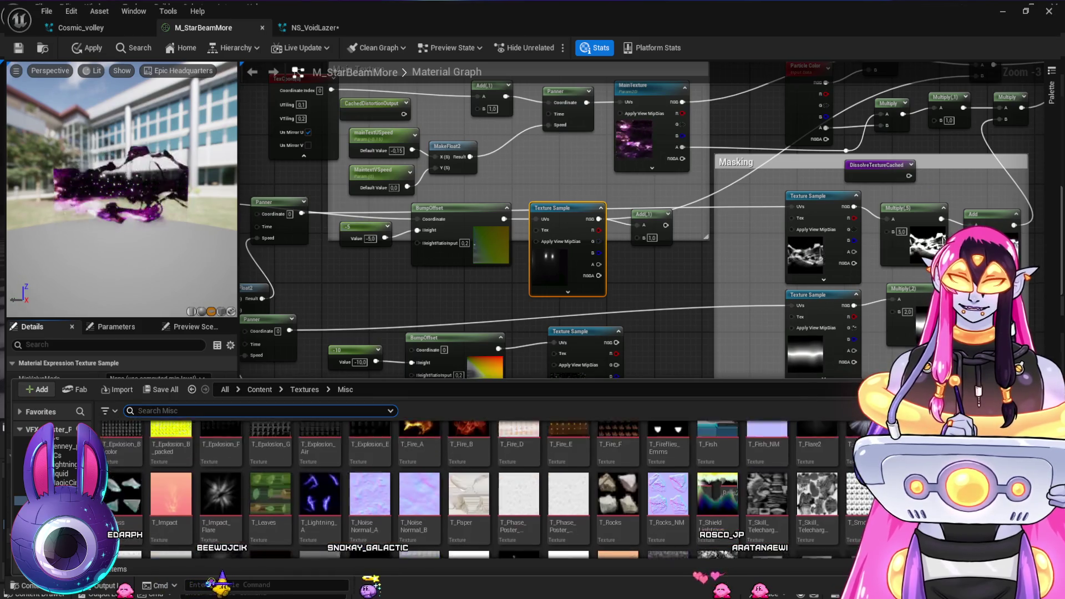
click(221, 513)
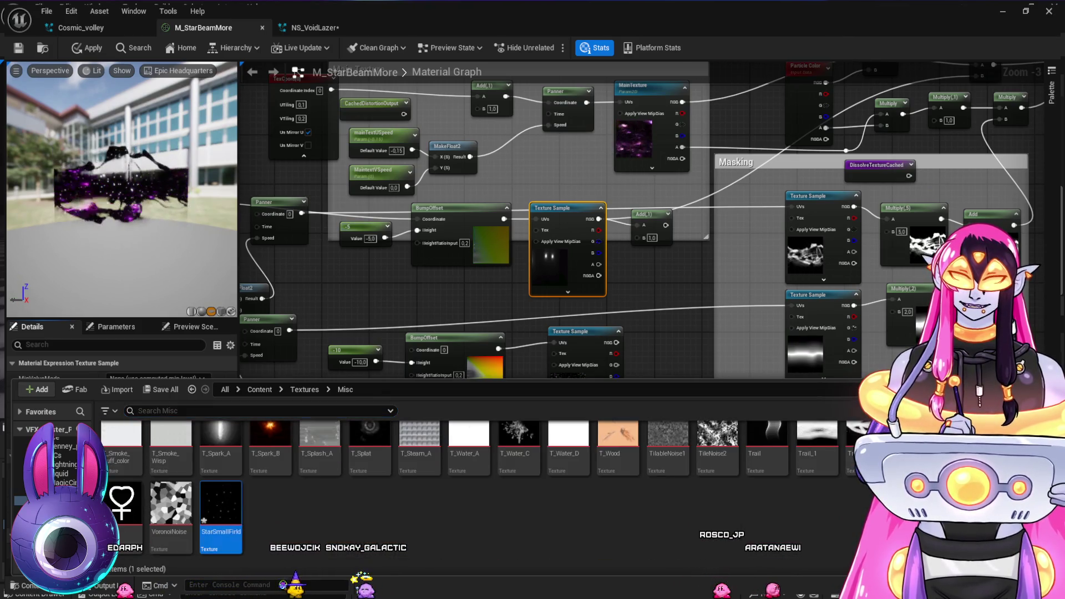
double_click(204, 519)
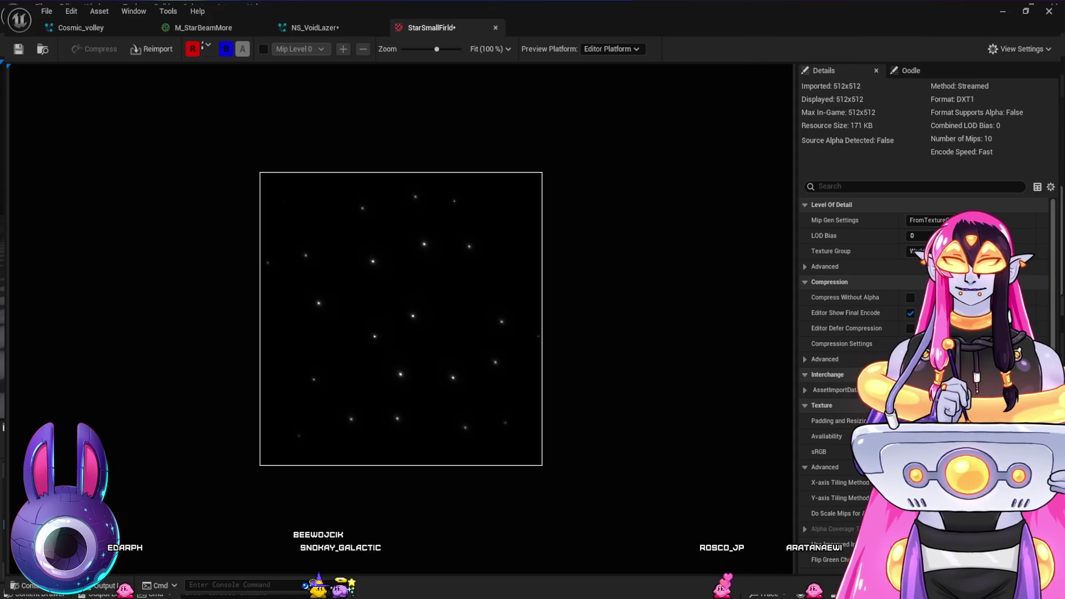
key(ctrl+w)
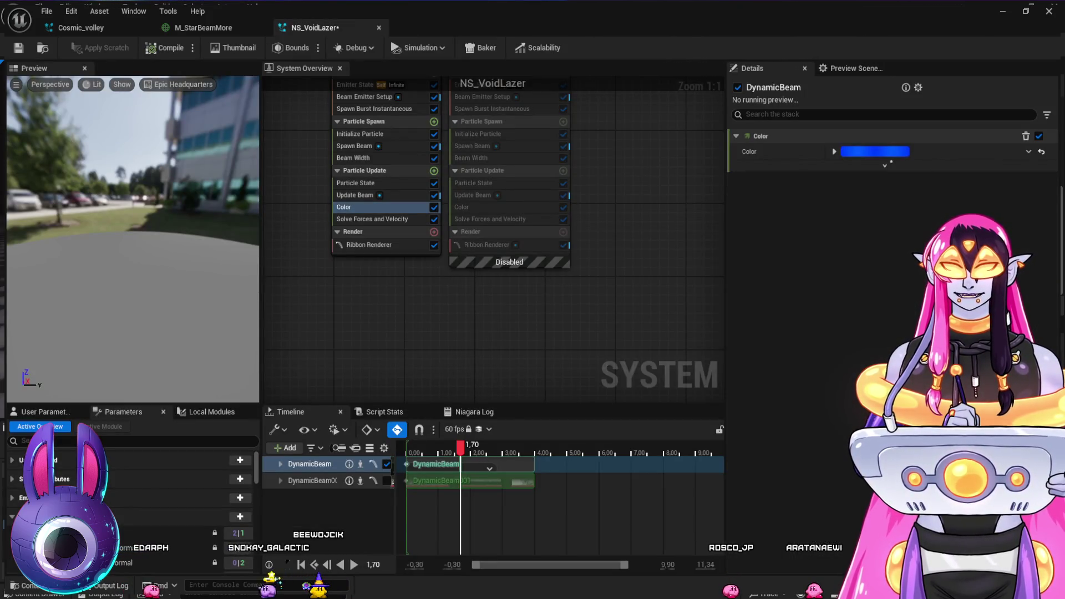
click(203, 28)
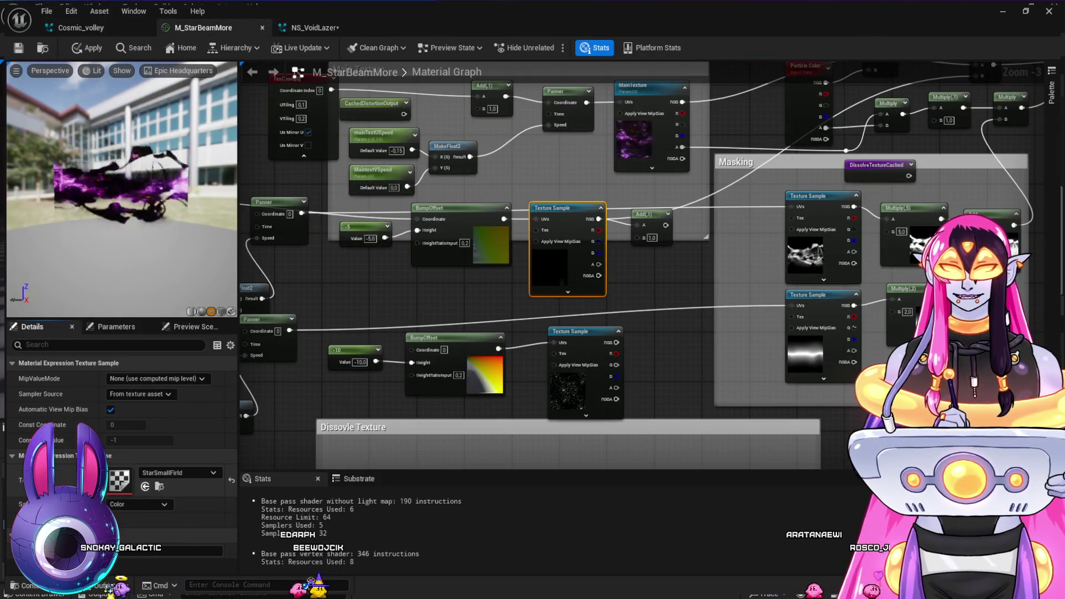
key(ctrl+z)
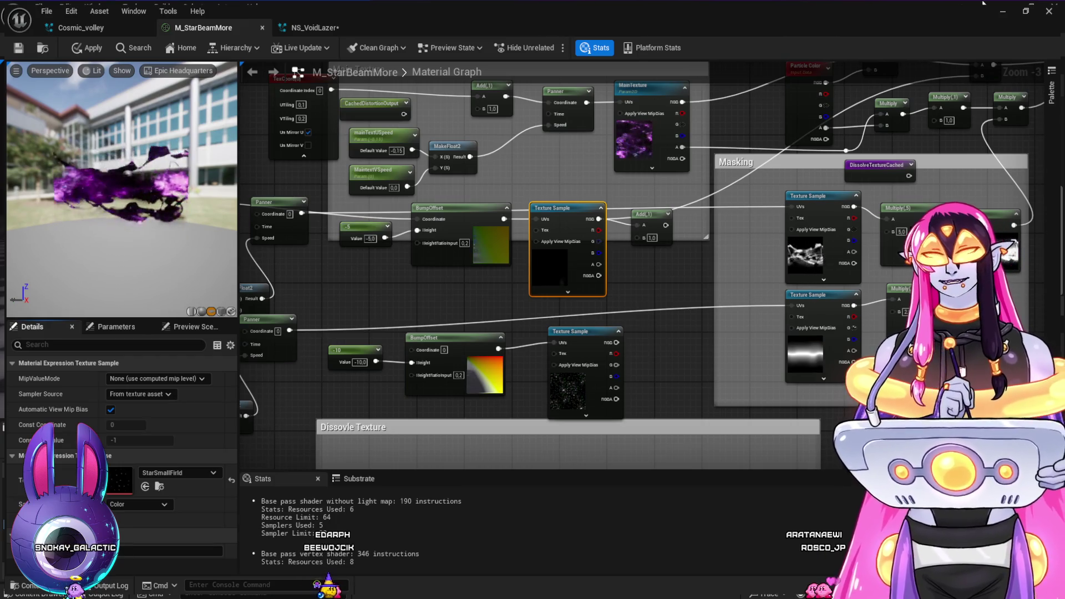
click(1003, 11)
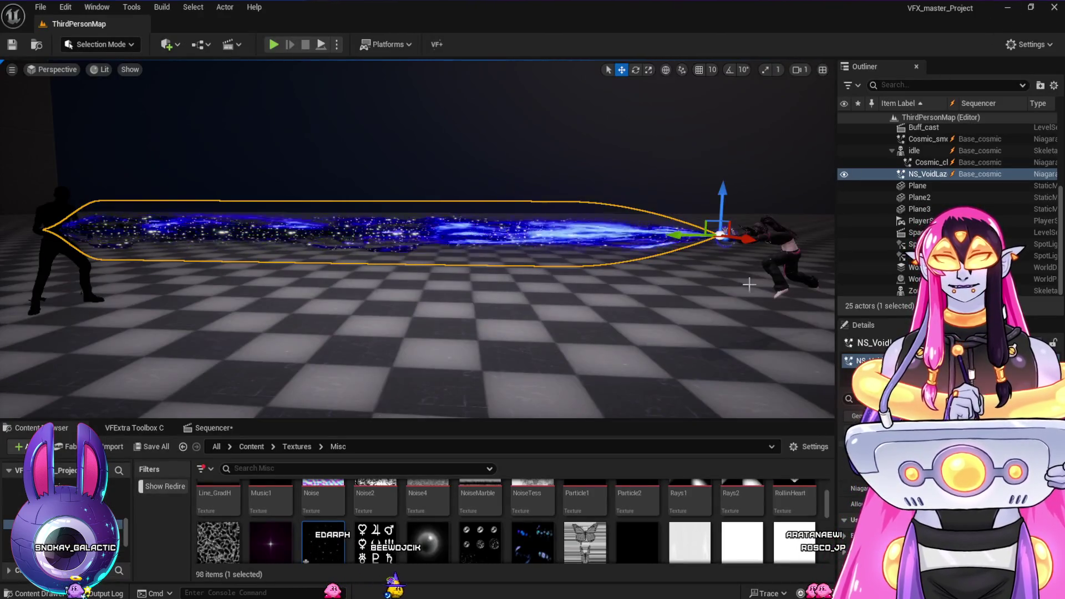
Apply the StarSmallFirld texture change and view the beam side-on in the level
key(alt+Tab)
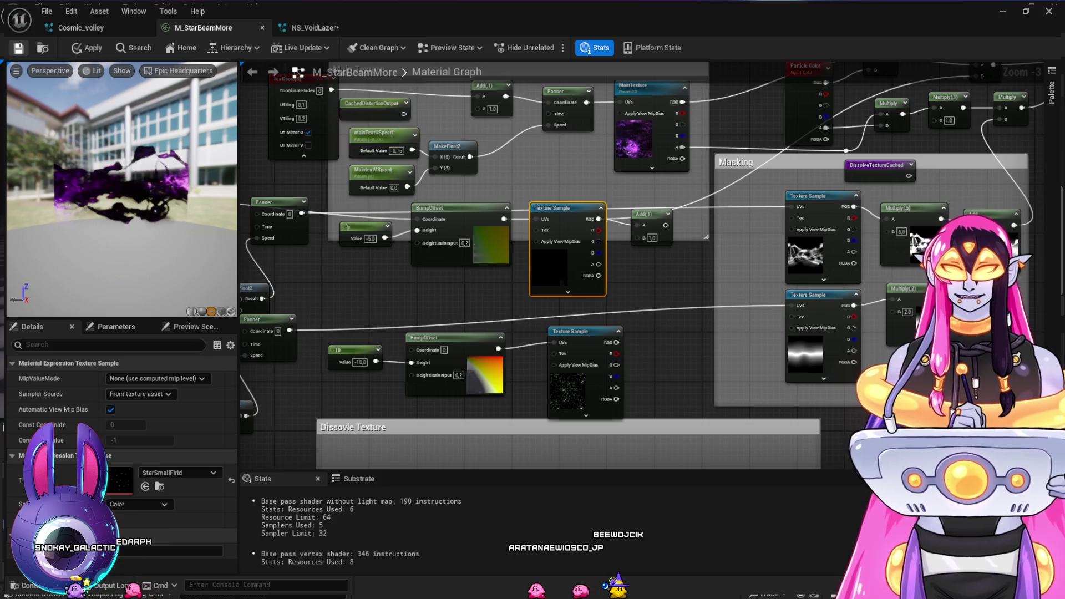
key(ctrl+s)
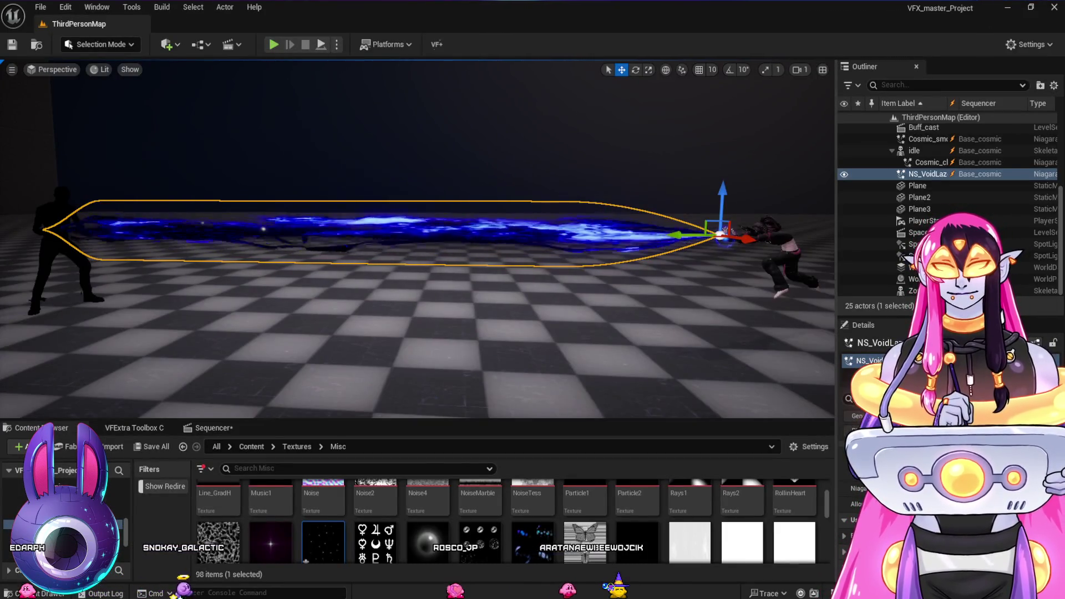
scroll(595, 248, up, 5)
mouse_move(416, 250)
mouse_down()
mouse_move(394, 283)
mouse_move(416, 266)
mouse_move(411, 278)
mouse_move(374, 278)
mouse_up()
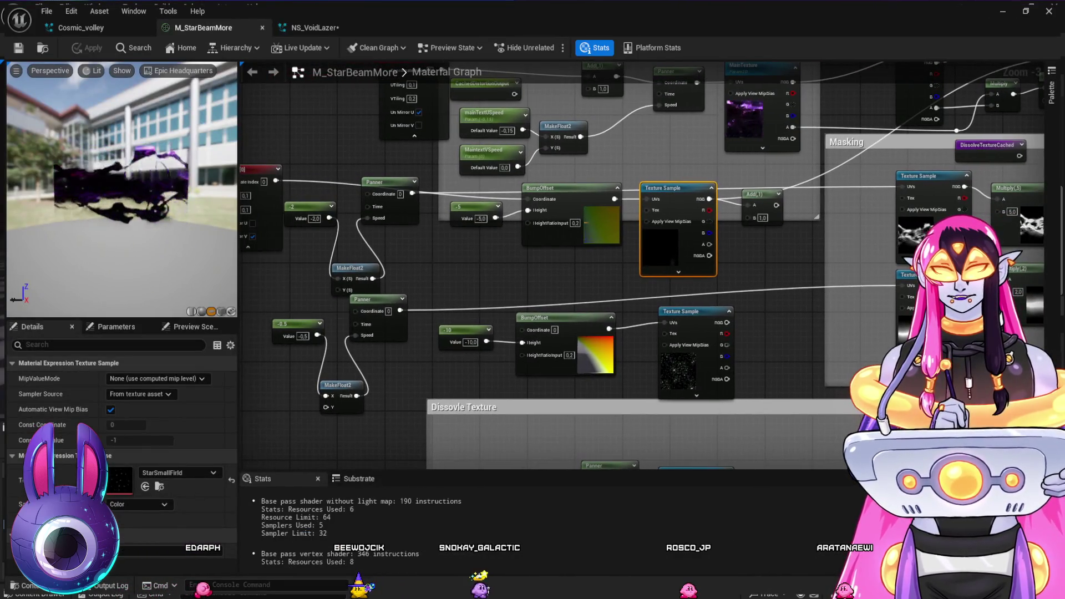
Wire the lower Panner's output into the upper BumpOffset's Coordinate pin, undoing a stray connection
drag(400, 311, 475, 321)
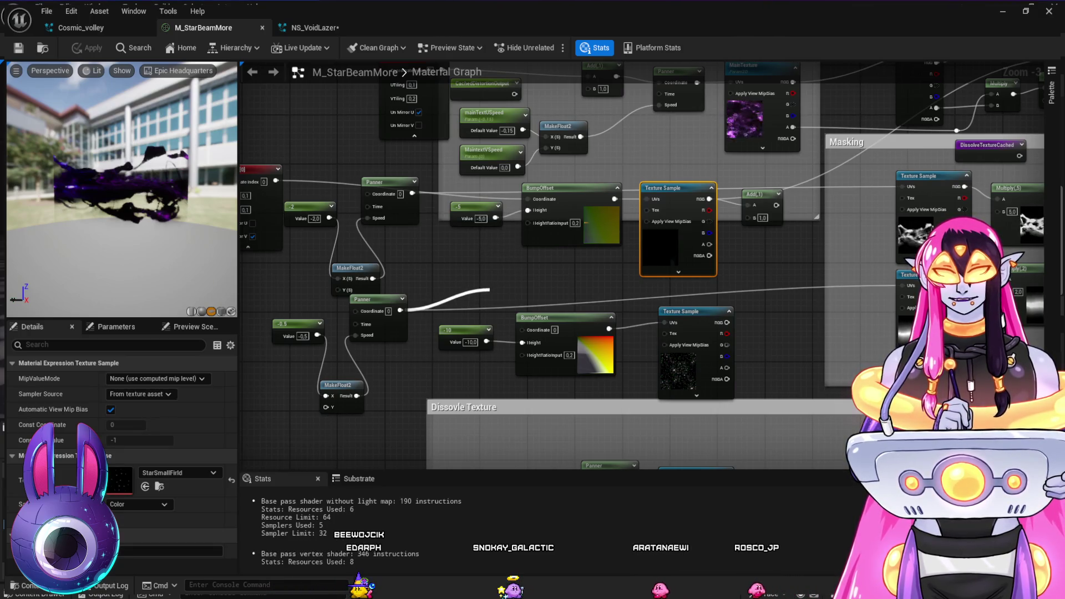
drag(489, 290, 490, 290)
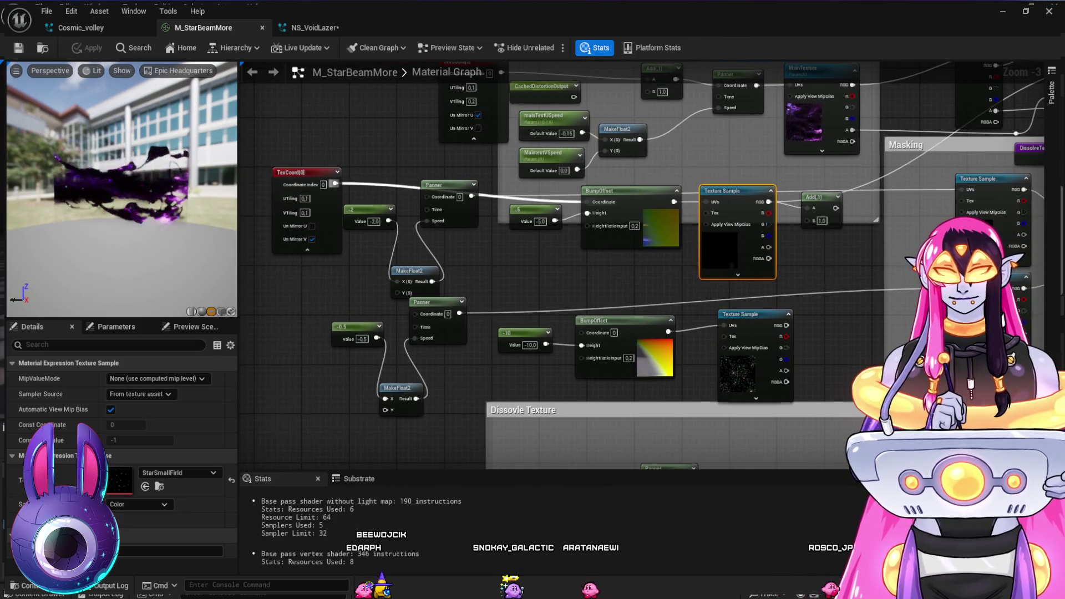
key(ctrl+z)
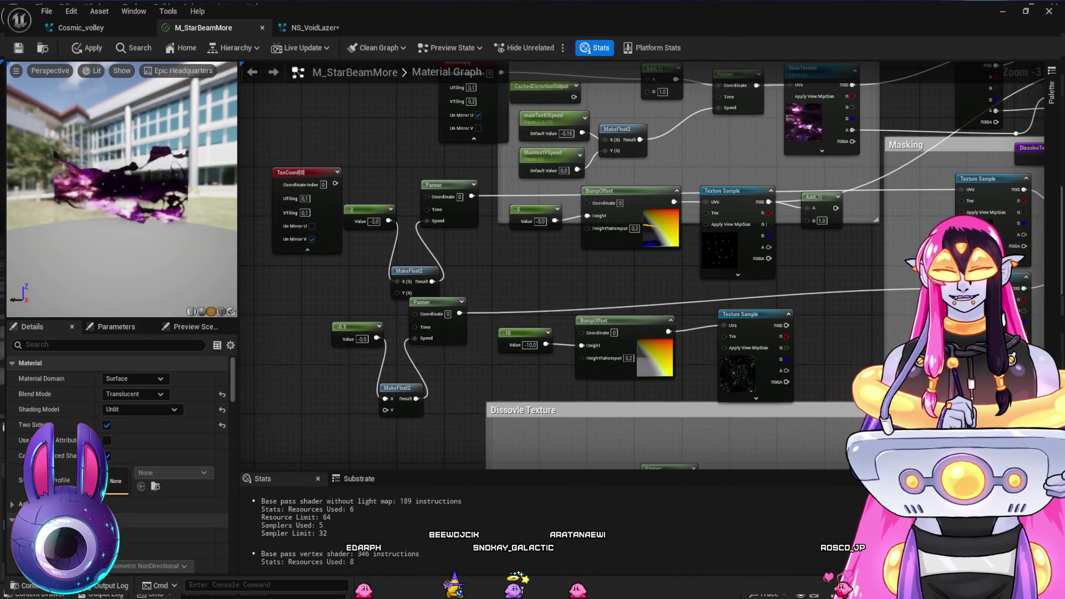
drag(505, 323, 456, 322)
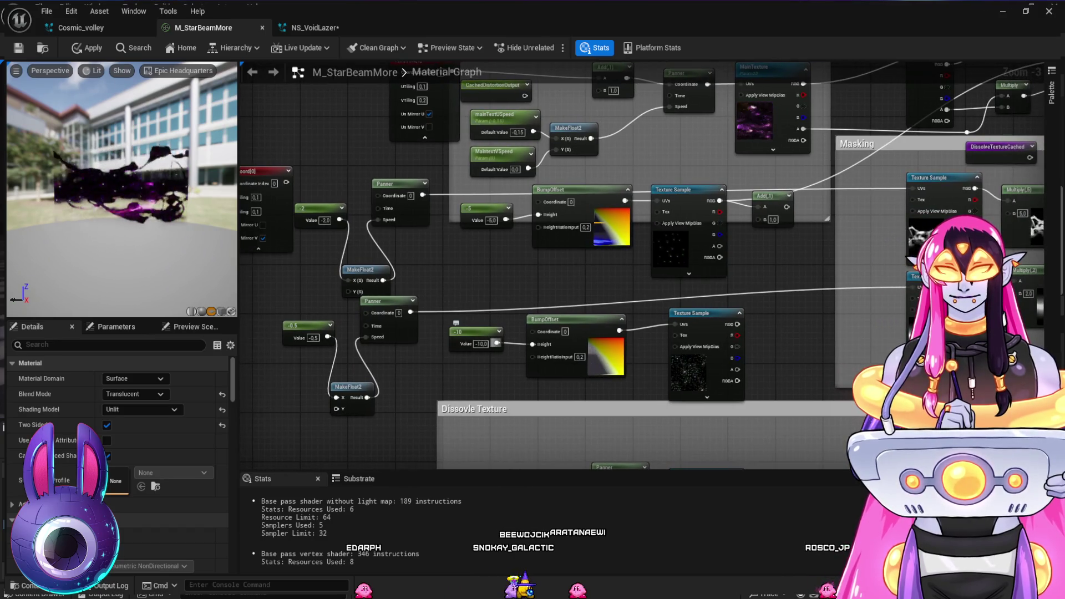
drag(492, 280, 535, 293)
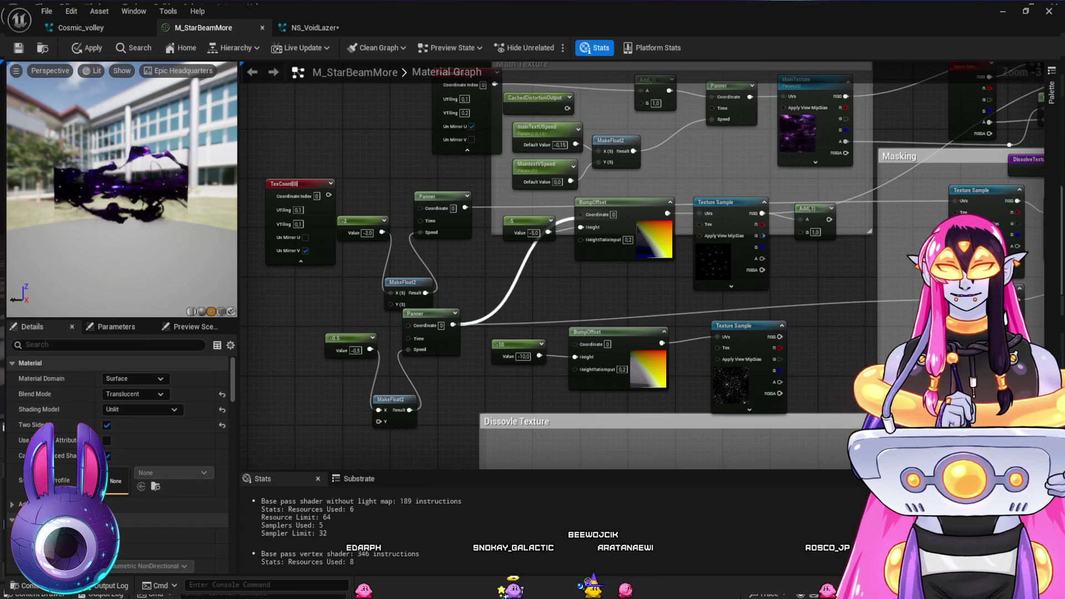
mouse_move(574, 220)
mouse_down()
mouse_move(581, 214)
mouse_move(528, 206)
mouse_up()
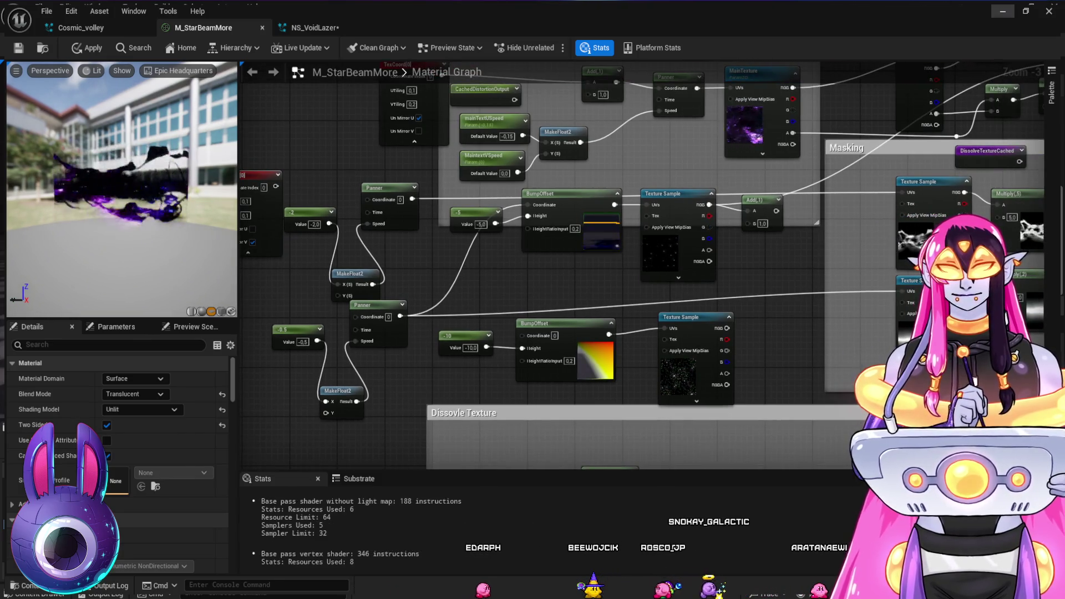
click(1003, 11)
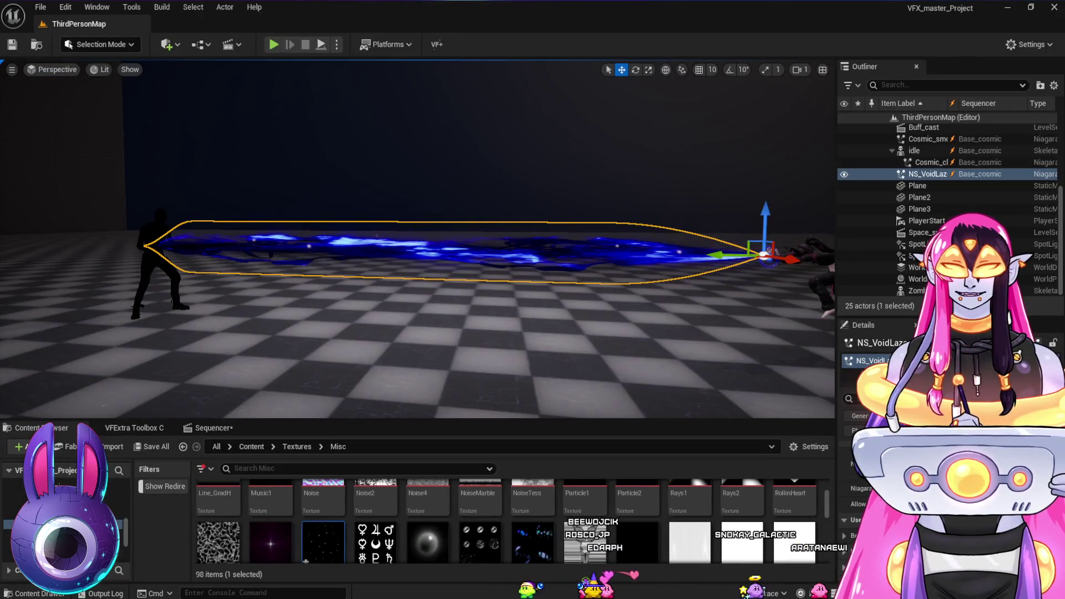
Apply the rewired M_StarBeamMore material and check the streaked beam in the level
key(alt+Tab)
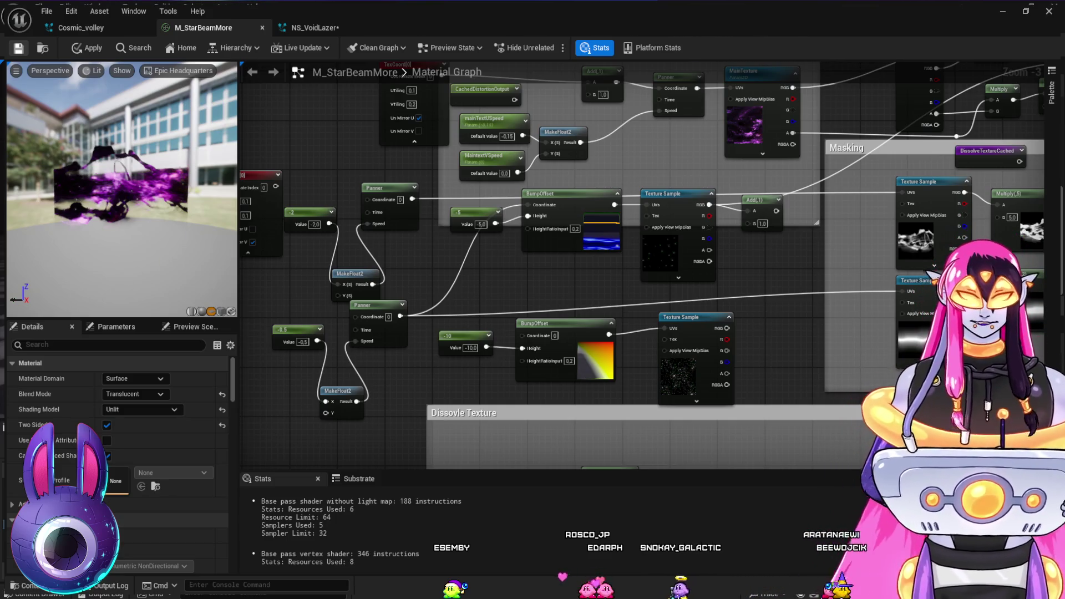
key(ctrl+s)
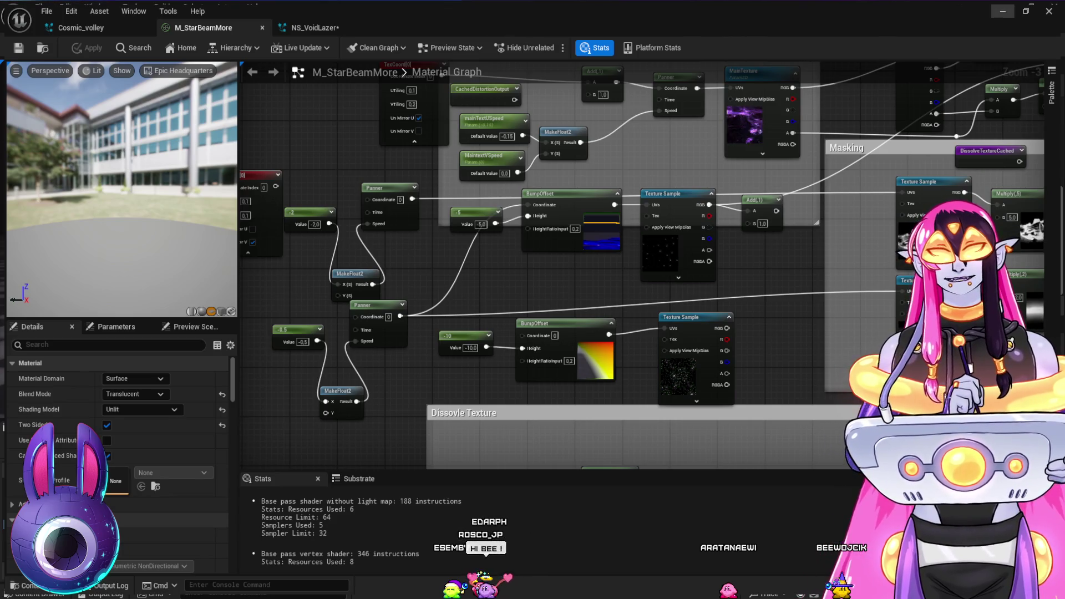
click(1003, 11)
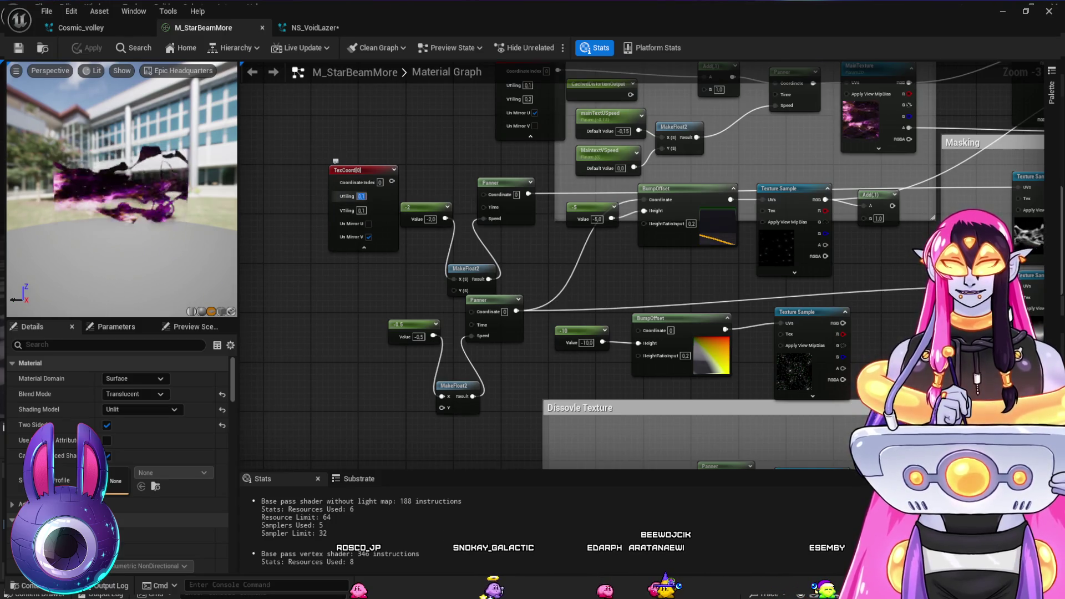
Adjust the TexCoord V tiling and disconnect TexCoord from the upper Panner's Coordinate pin
drag(361, 210, 366, 211)
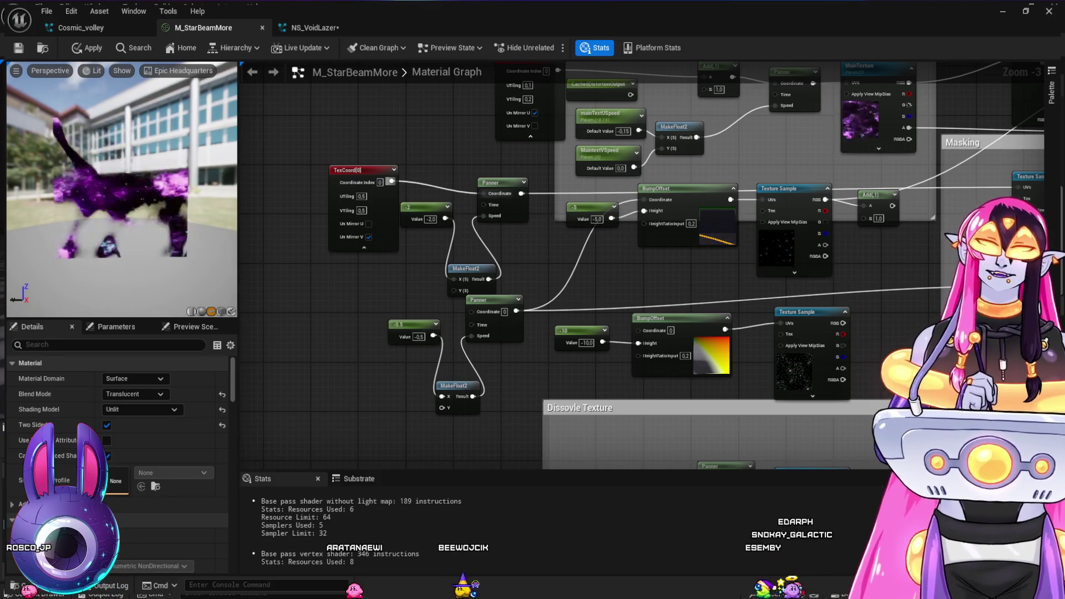
alt+click(390, 181)
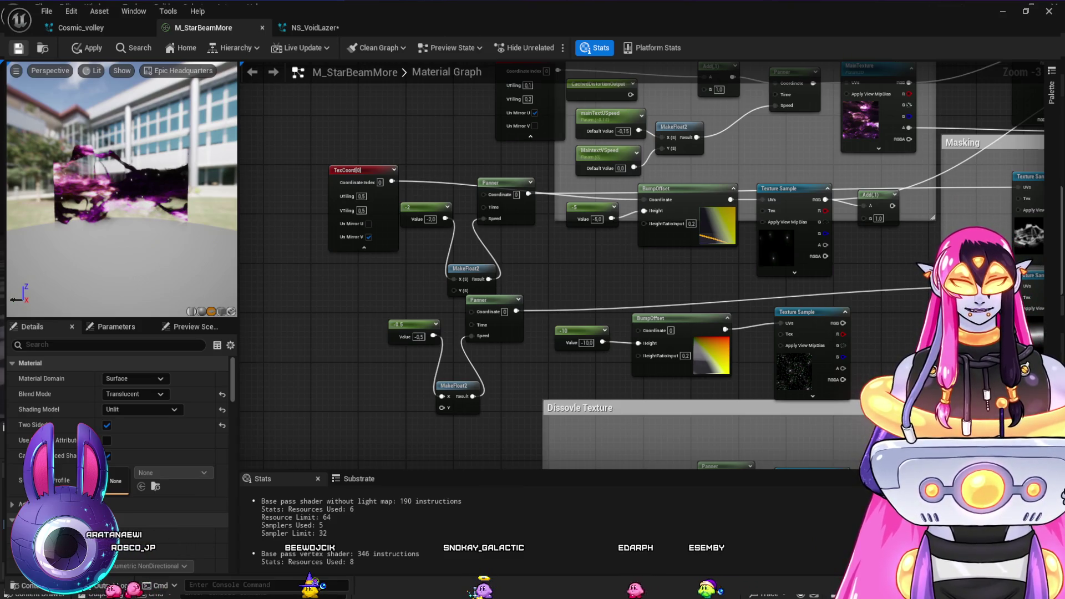
click(1003, 12)
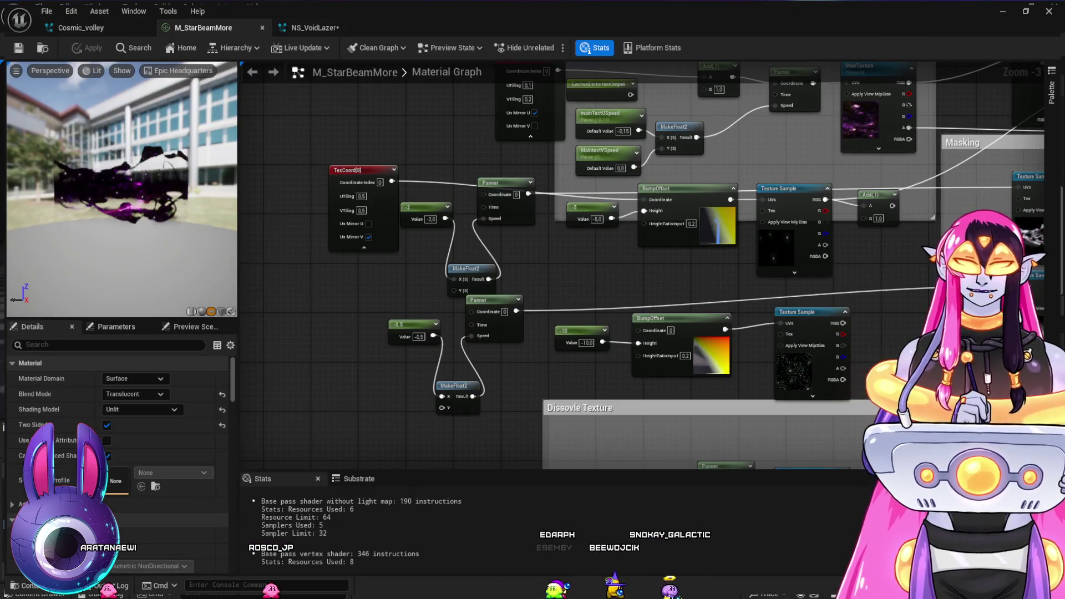
Move the -2, Panner and MakeFloat2 nodes right, beside the Masking Texture Sample
drag(620, 282, 537, 290)
mouse_move(410, 188)
mouse_down()
mouse_move(405, 218)
mouse_move(411, 195)
mouse_move(425, 200)
mouse_move(424, 174)
mouse_up()
mouse_move(416, 276)
mouse_down()
mouse_move(840, 300)
mouse_move(840, 318)
mouse_up()
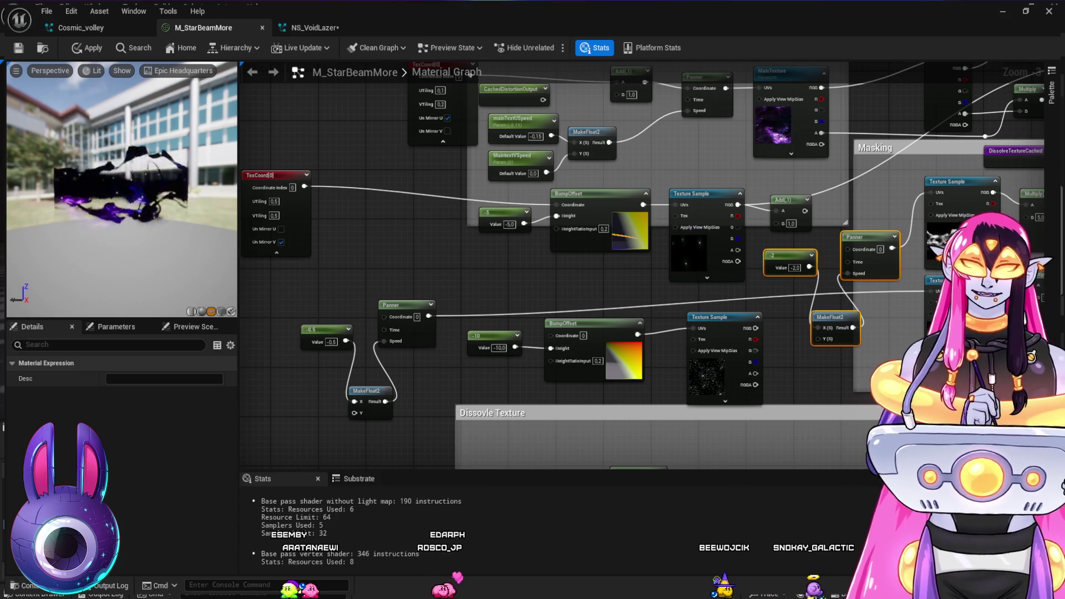
Duplicate the -2, Panner and MakeFloat2 group and wire the copied Panner into the upper BumpOffset
click(832, 291)
key(ctrl+v)
drag(452, 233, 409, 178)
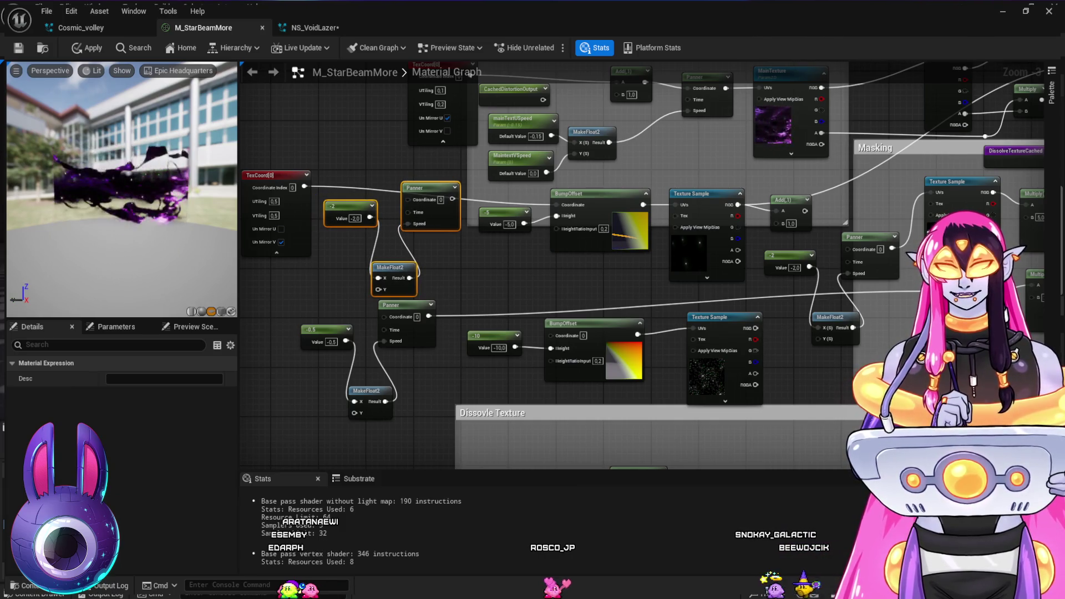
drag(452, 199, 556, 205)
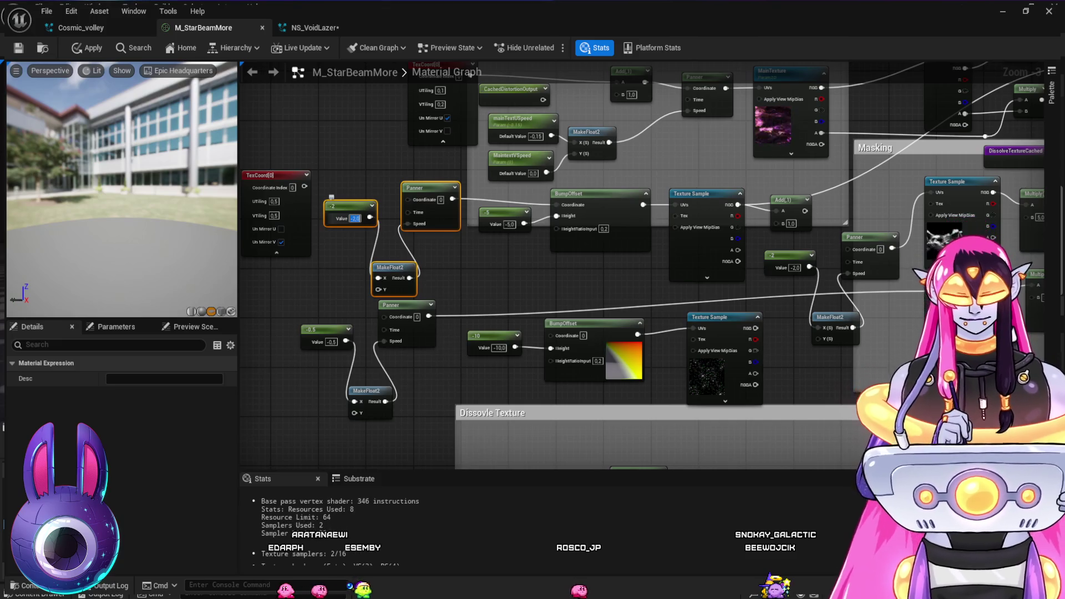
text(0.1)
Set the copied constant to -0.1, feed TexCoord into the copied Panner, and view the beam
key(Return)
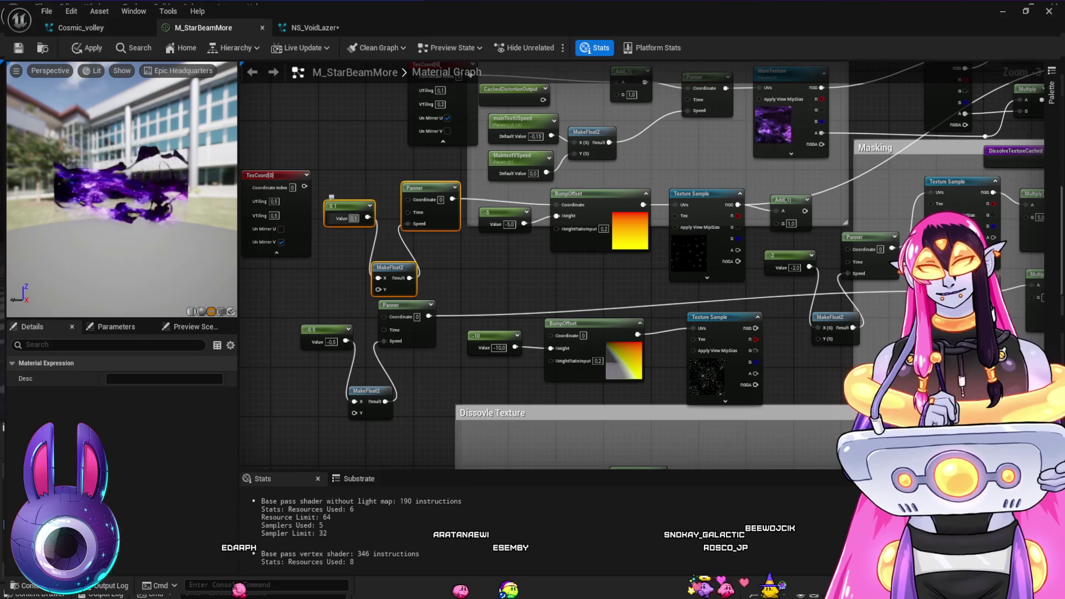
text(-0.1)
key(Return)
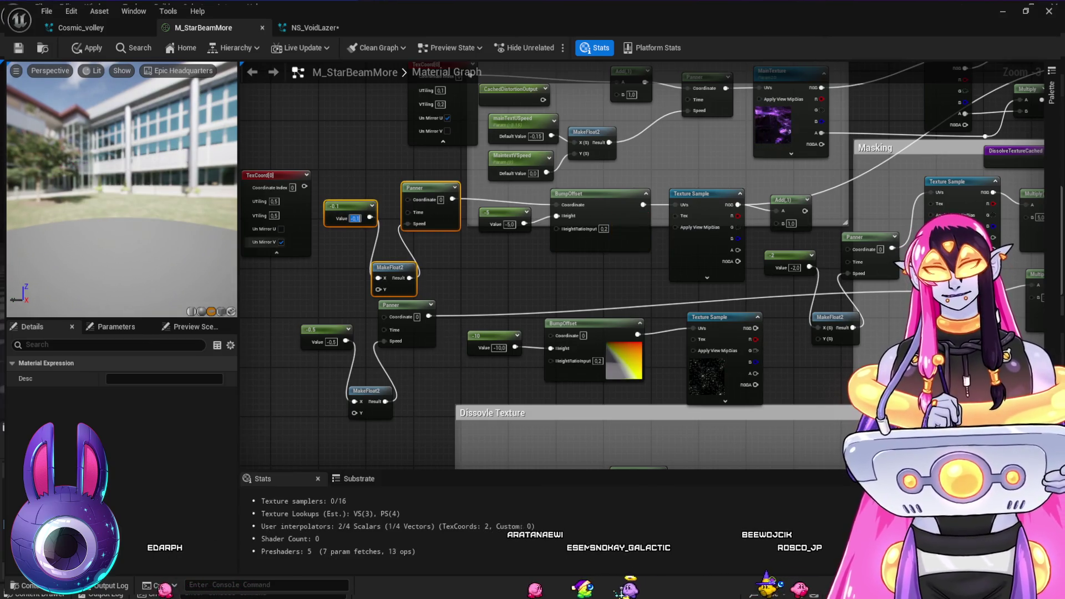
drag(304, 186, 409, 198)
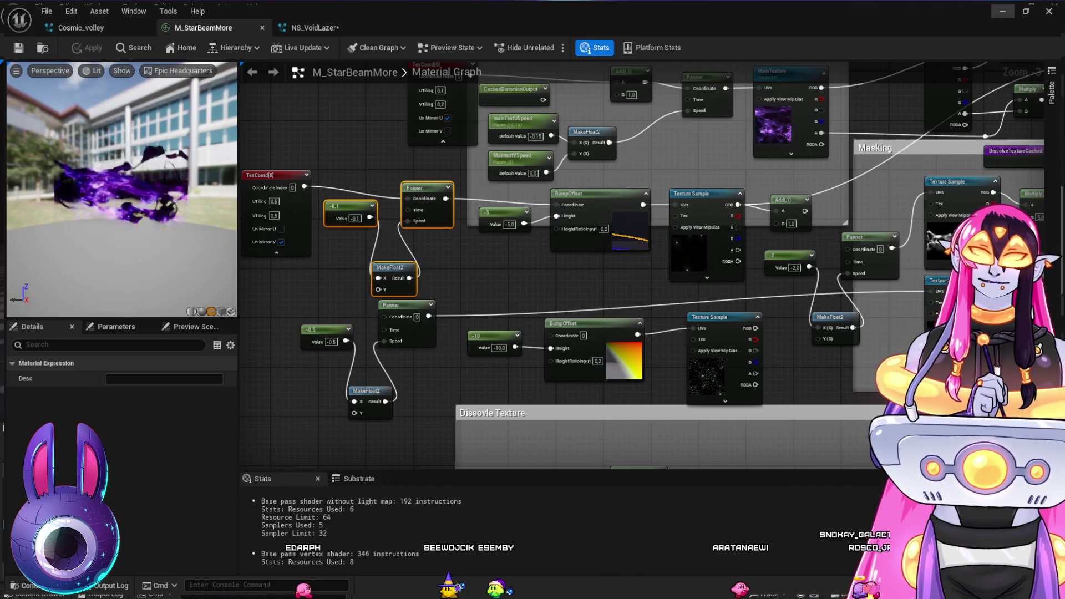
key(alt+Tab)
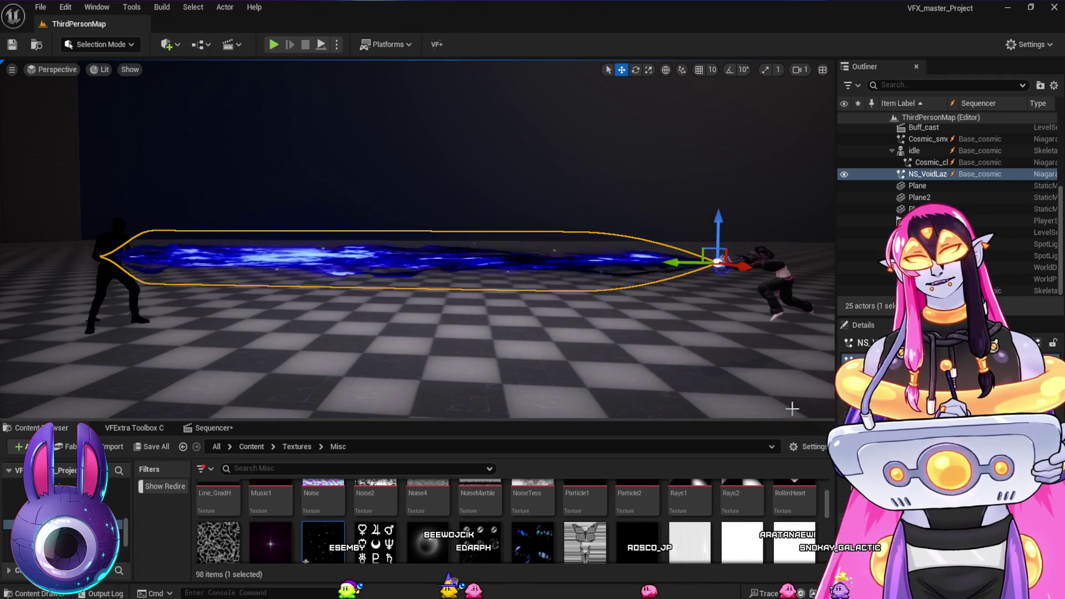
mouse_move(768, 388)
mouse_down()
mouse_move(742, 351)
mouse_move(687, 322)
mouse_move(467, 332)
mouse_move(587, 319)
mouse_up()
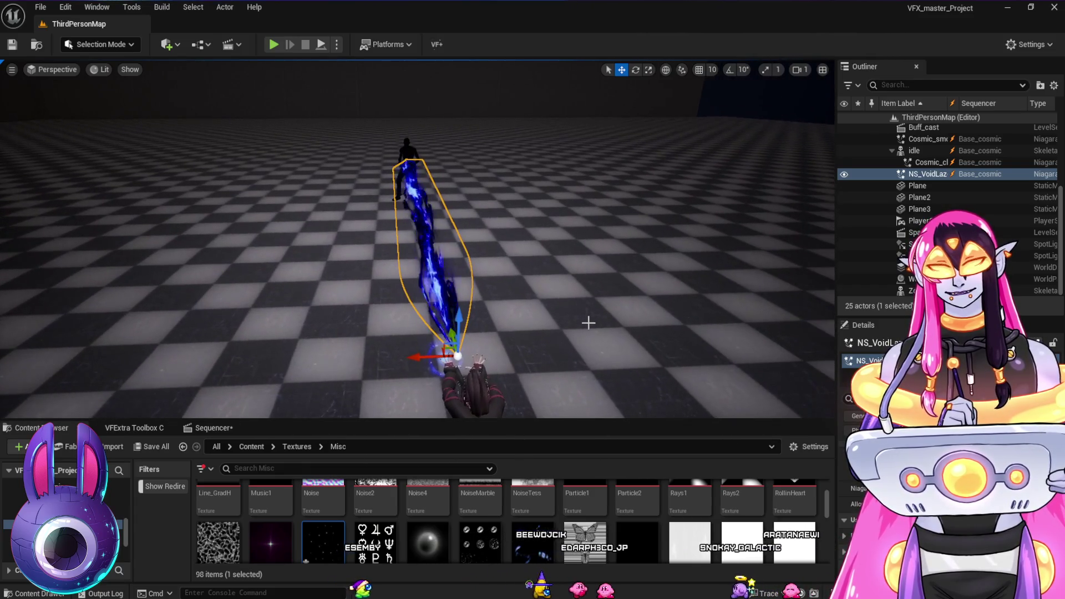
Select the idle character and play the level sequence from the start of the beam shot
click(589, 322)
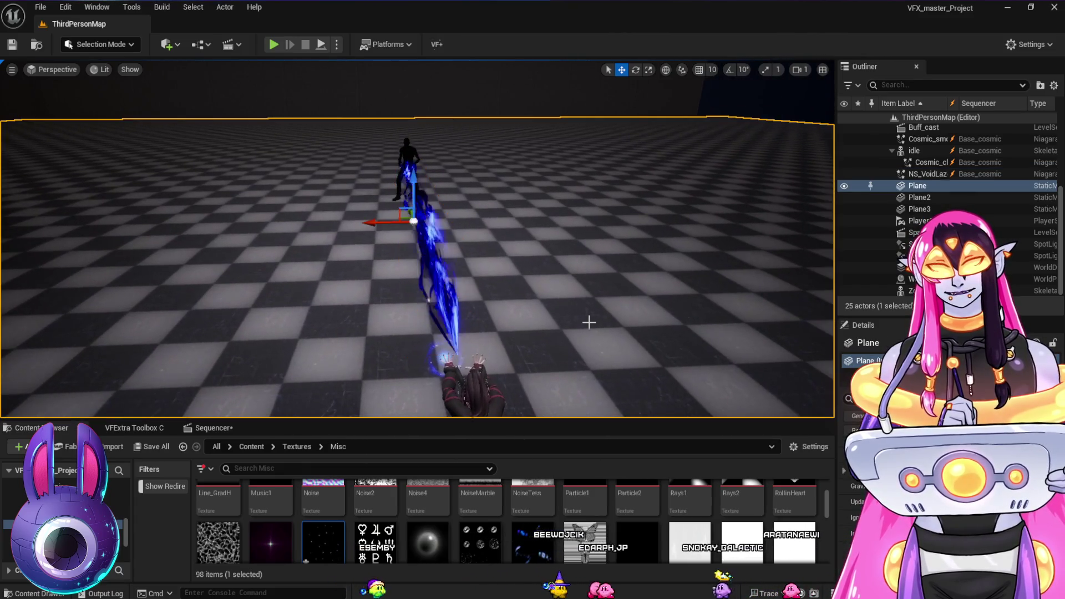
click(506, 406)
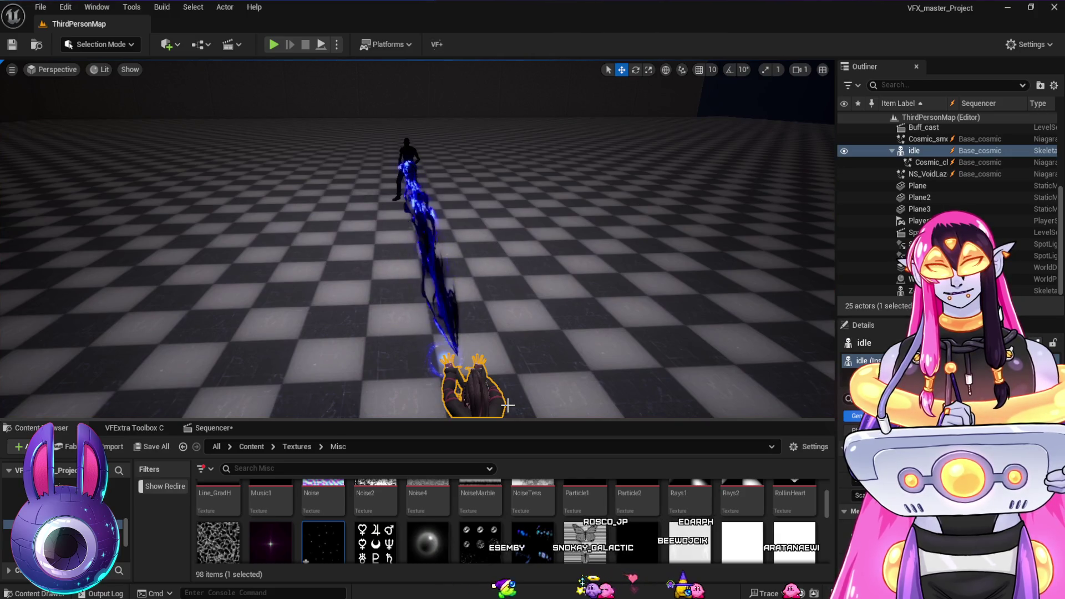
click(251, 430)
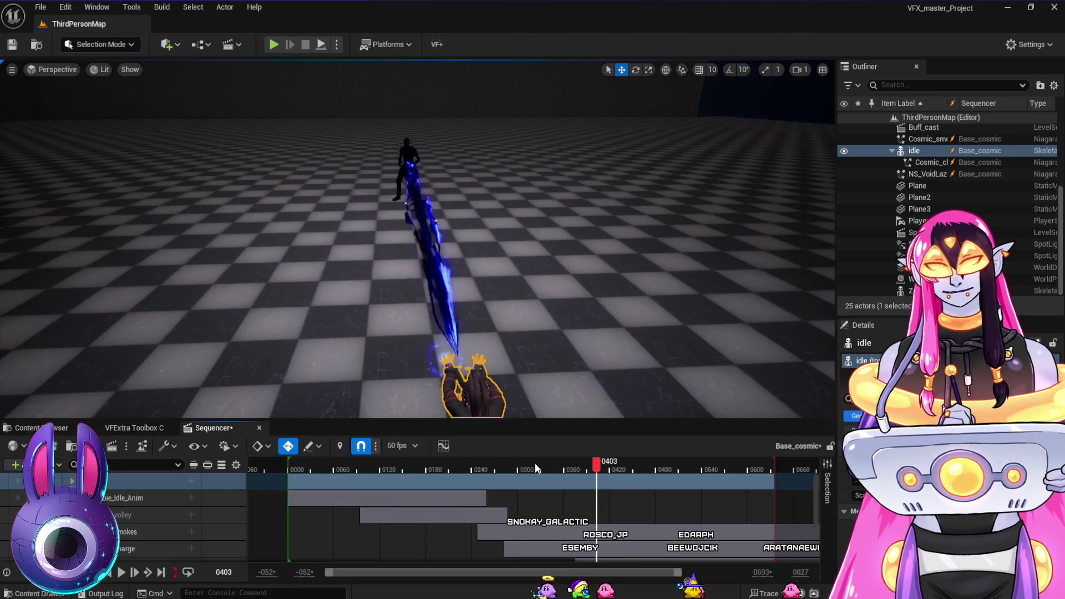
click(461, 464)
key(space)
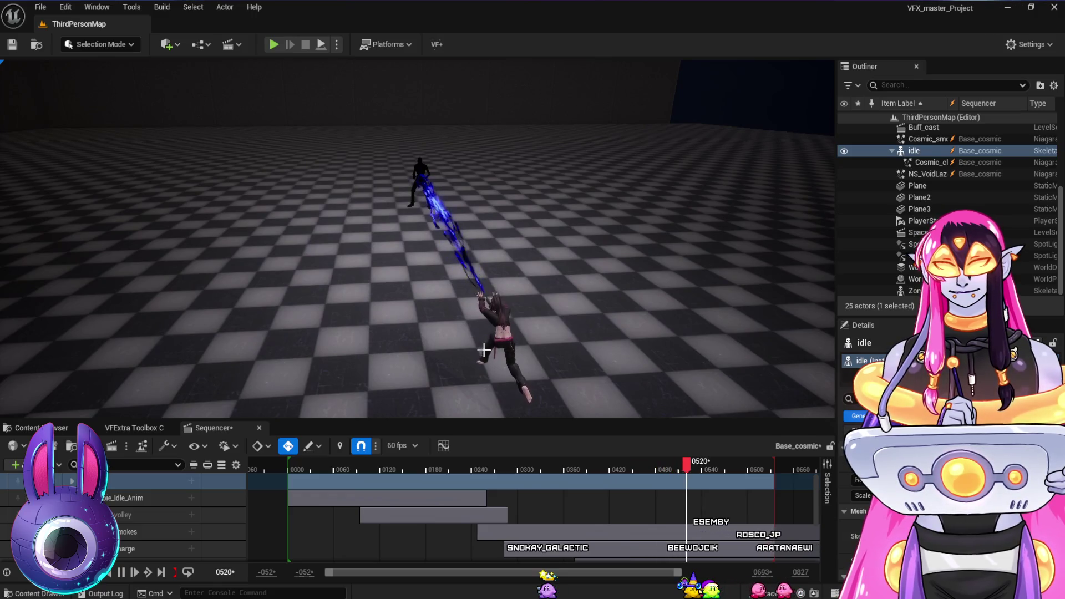
Replay the beam from frames around 0233 to 0279, stopping at frame 0278
click(468, 465)
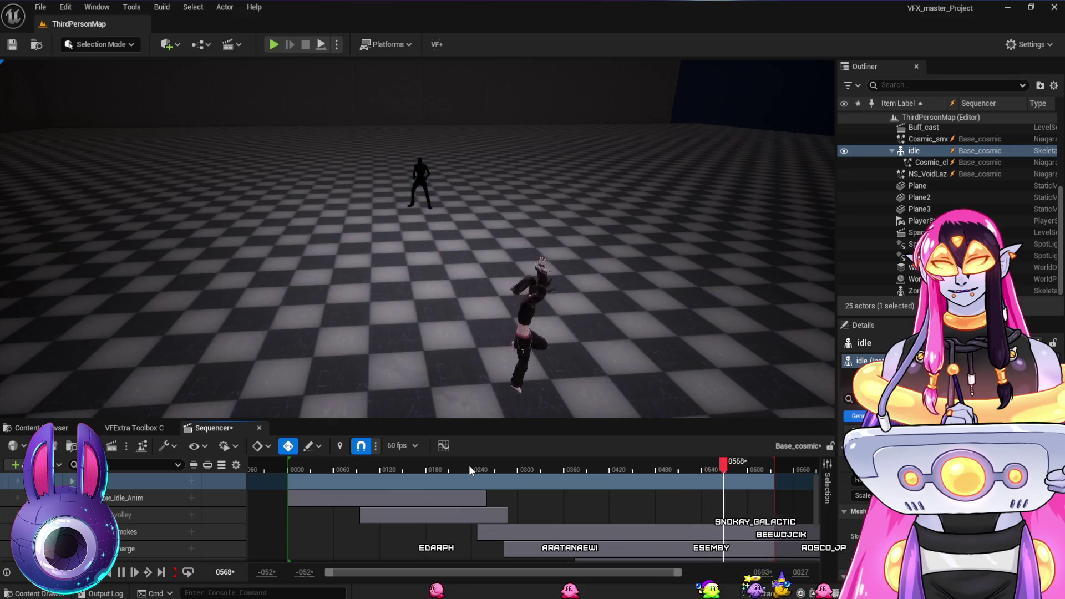
click(476, 465)
key(space)
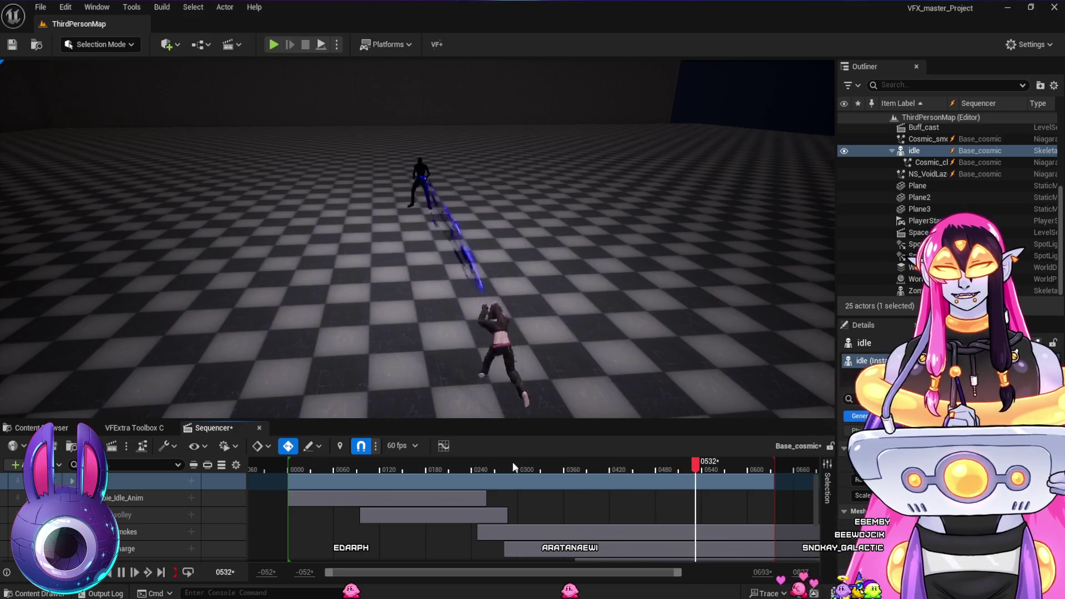
click(494, 466)
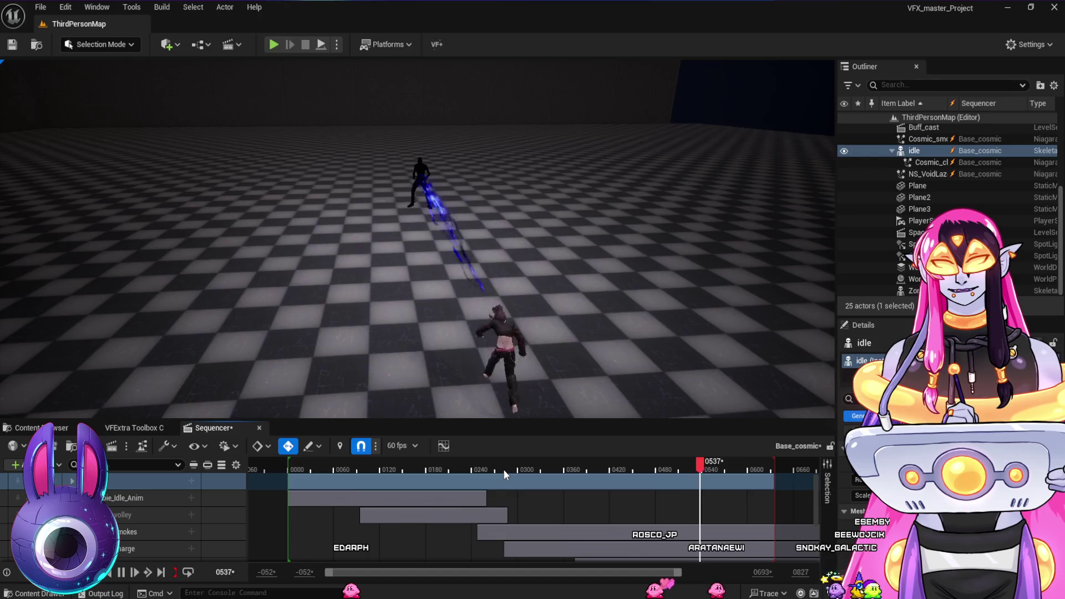
click(500, 467)
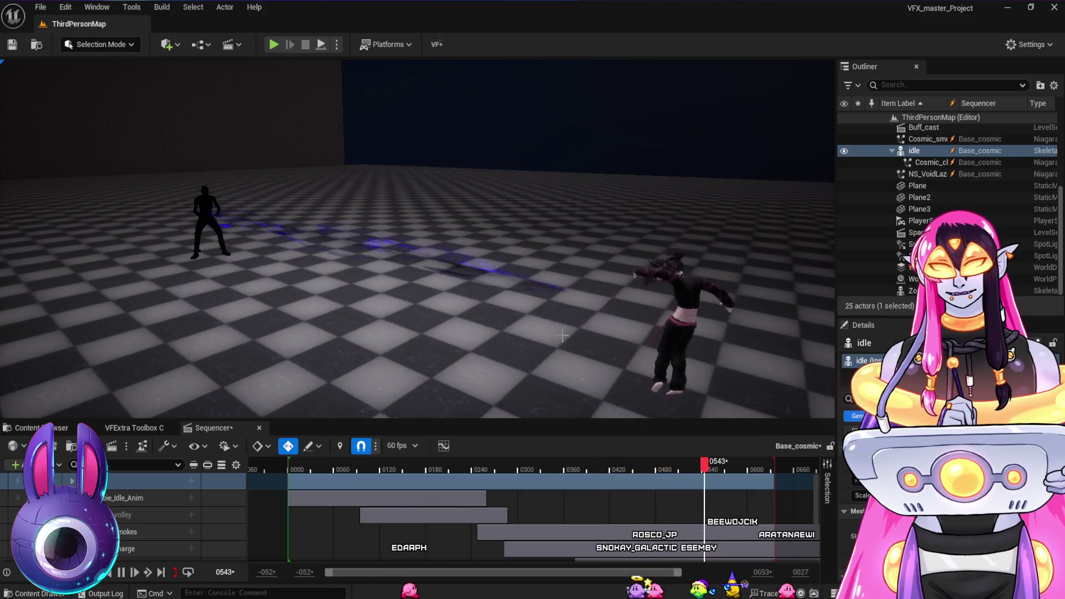
click(488, 468)
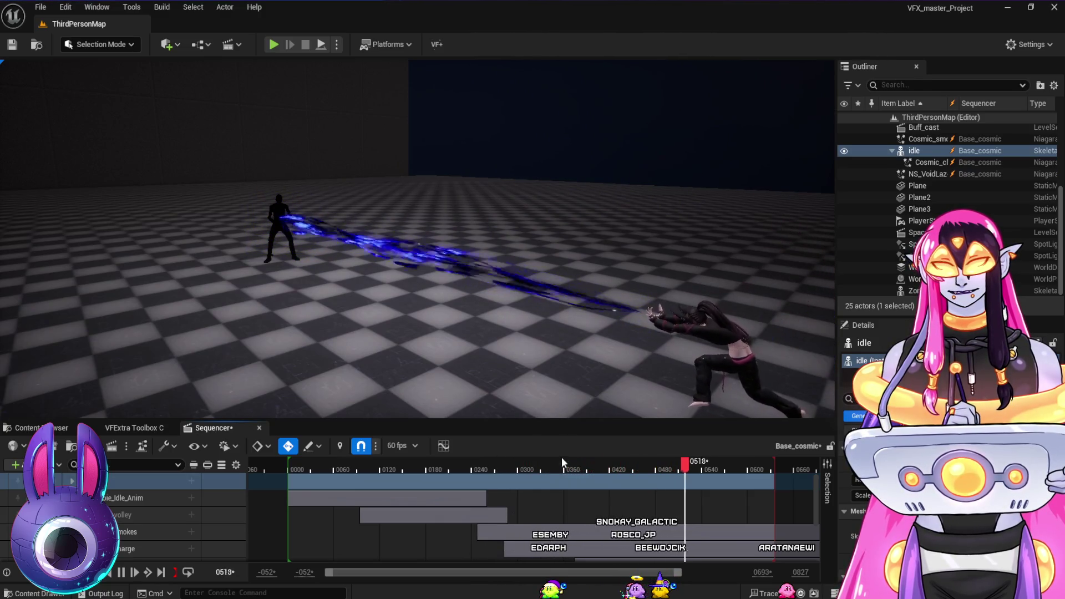
click(498, 461)
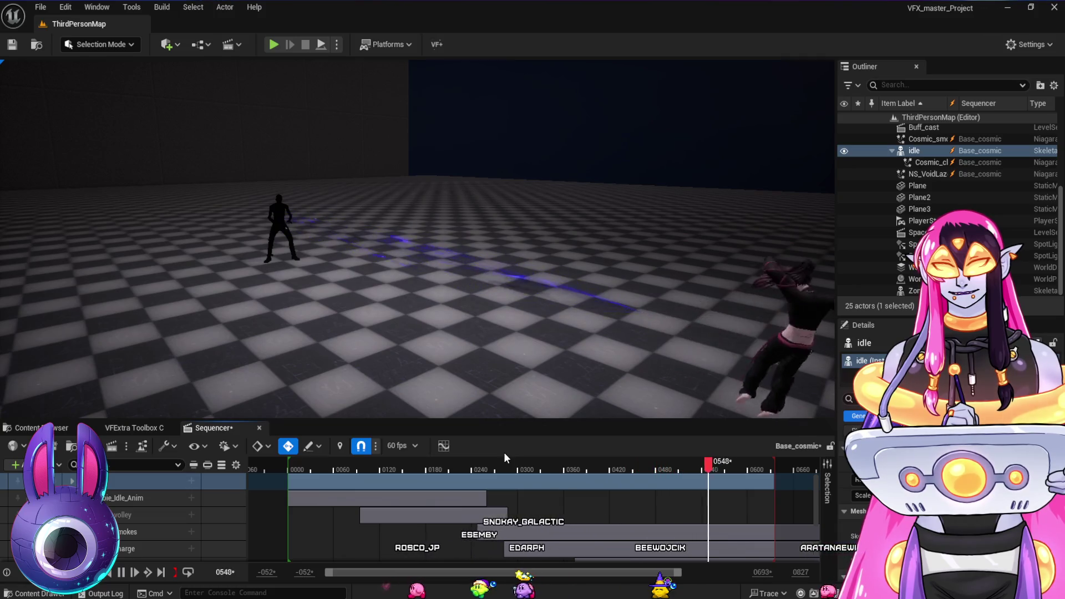
click(503, 466)
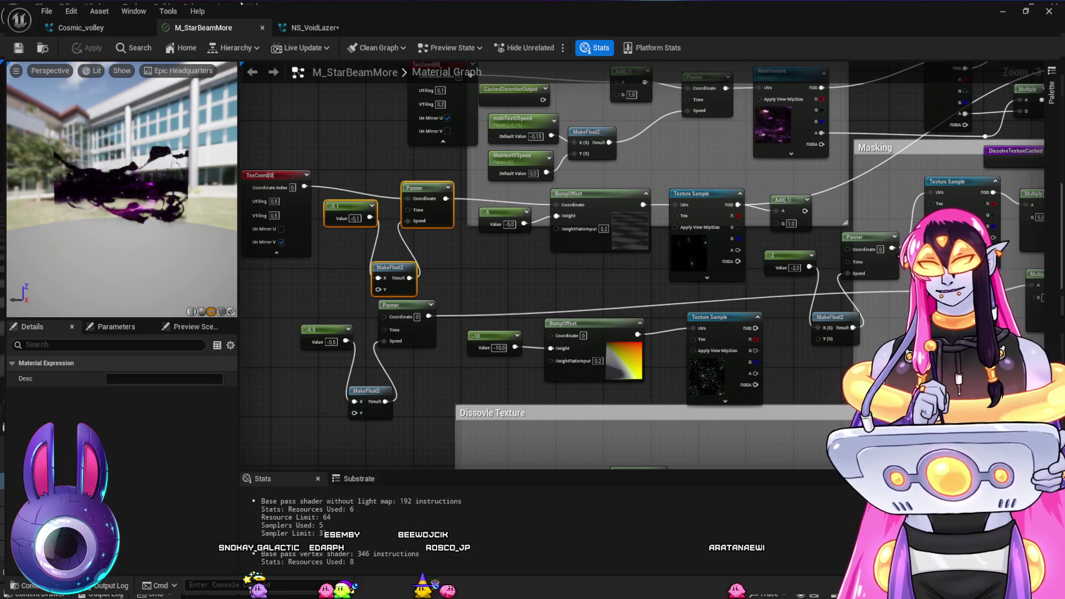
Switch to the NS_VoidLazer Niagara system to inspect the DynamicBeam emitter's blue Color setting
click(314, 28)
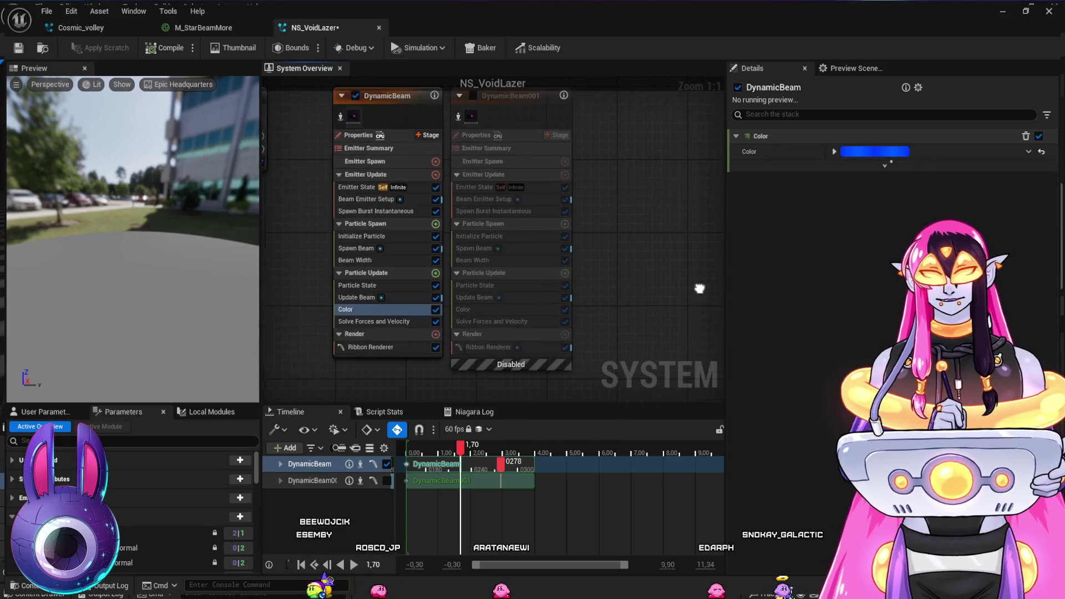
Review the Ribbon Renderer and Beam Emitter Setup, scrub to frame 0428, and maximise the Niagara editor
click(345, 318)
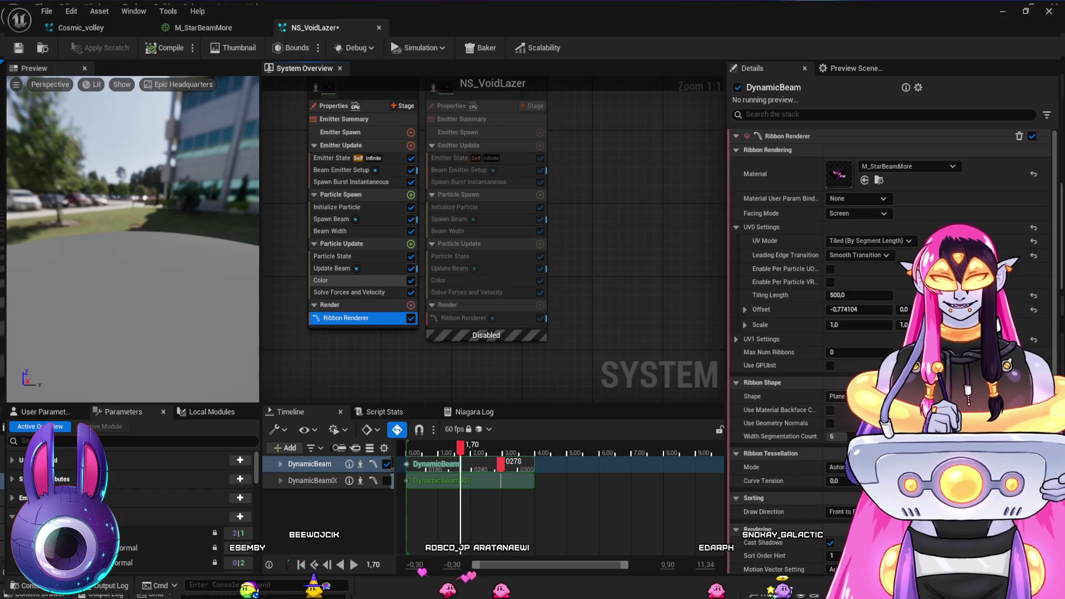
click(348, 170)
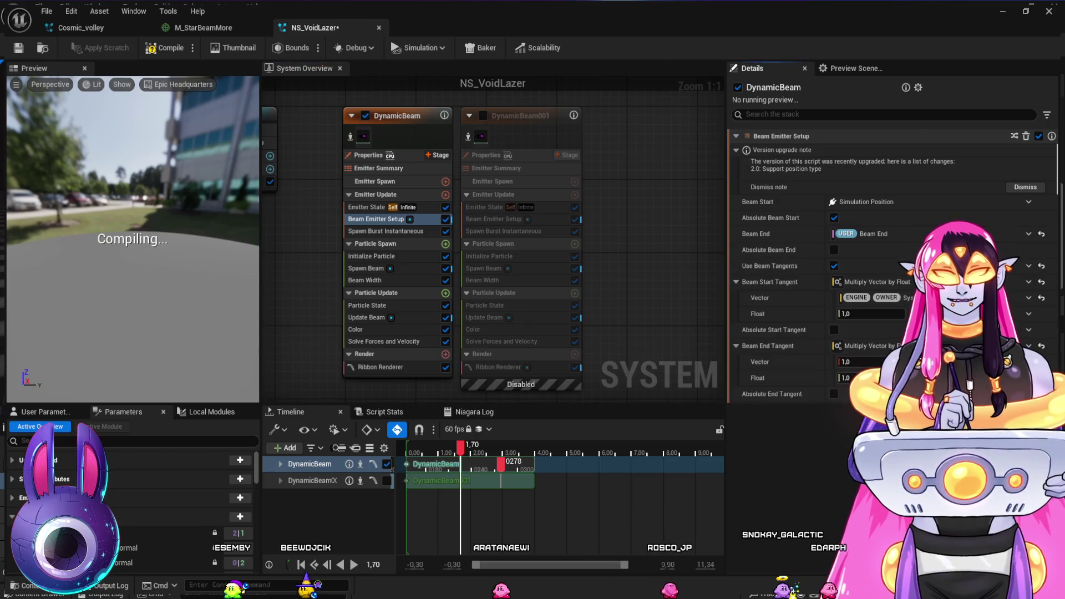
key(super+Down)
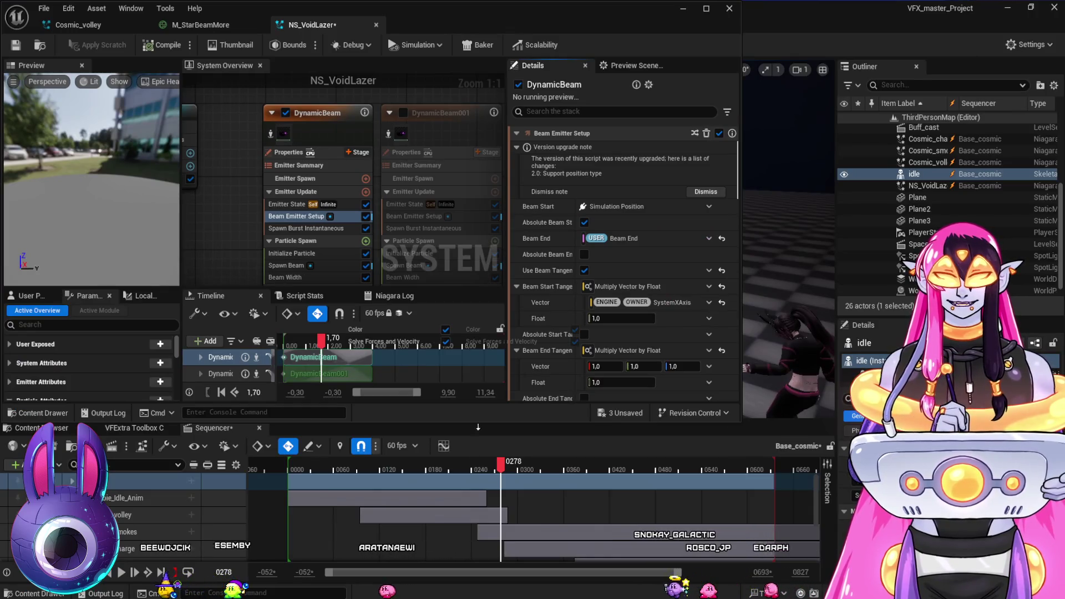
drag(508, 471, 616, 469)
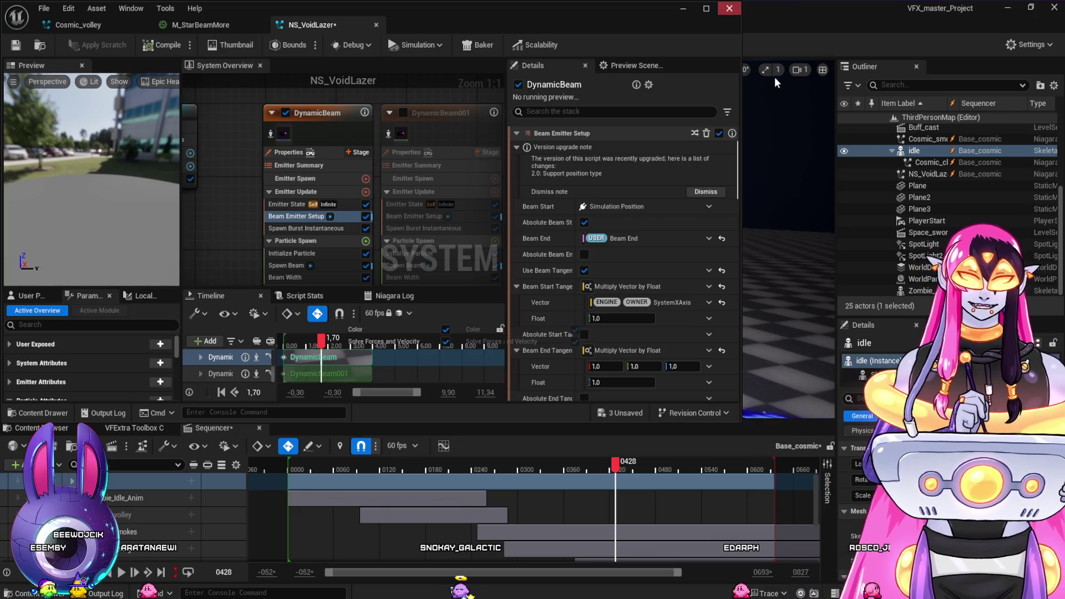
click(707, 8)
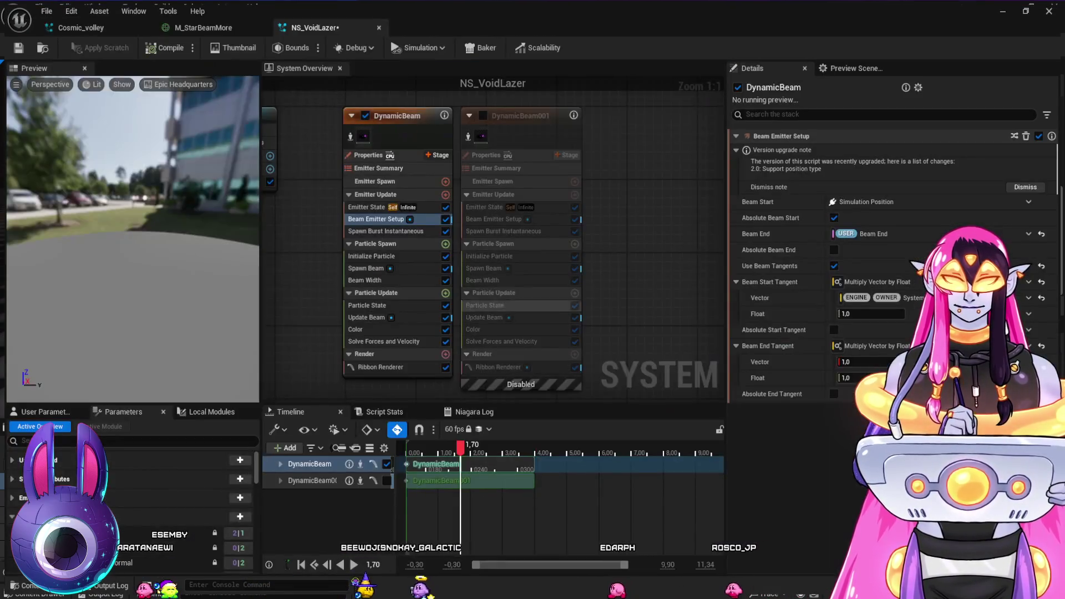
click(871, 314)
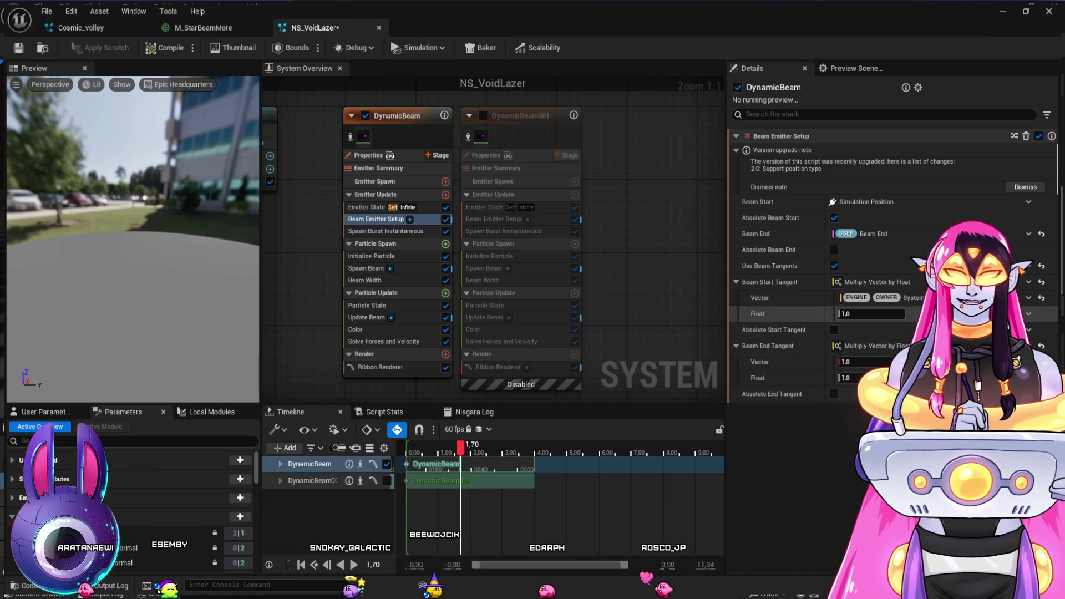
Zero the start tangent multiplier and the Beam End Tangent vector and multiplier, then check the level
text(0)
key(Tab)
text(0)
key(Tab)
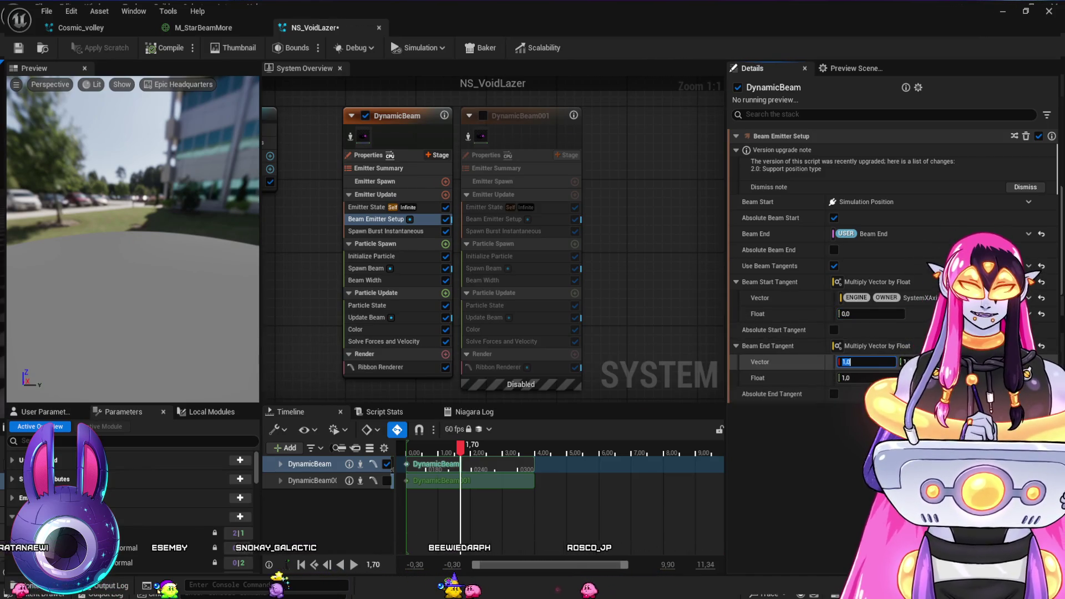
key(Tab)
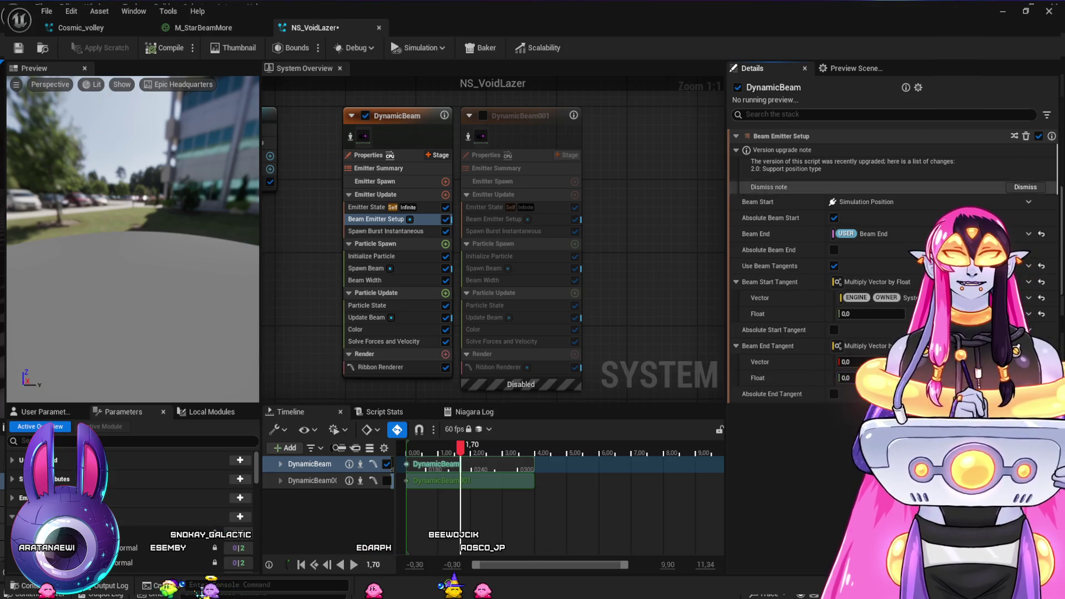
key(Return)
key(super+Down)
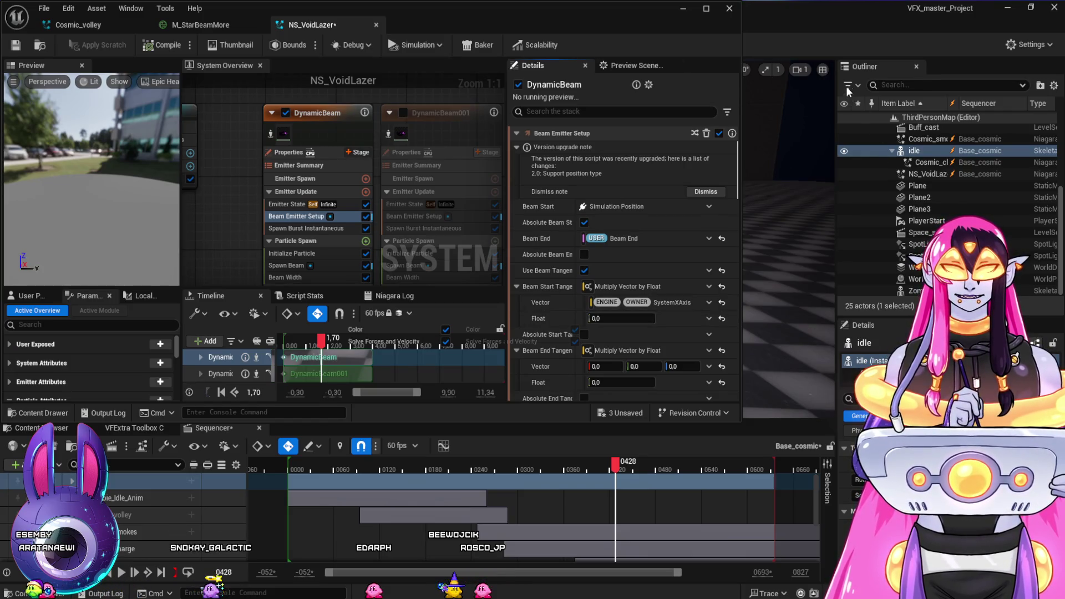
key(super+Up)
Try 0.5 for the Beam Start Tangent multiplier, then settle on 0.1
click(871, 314)
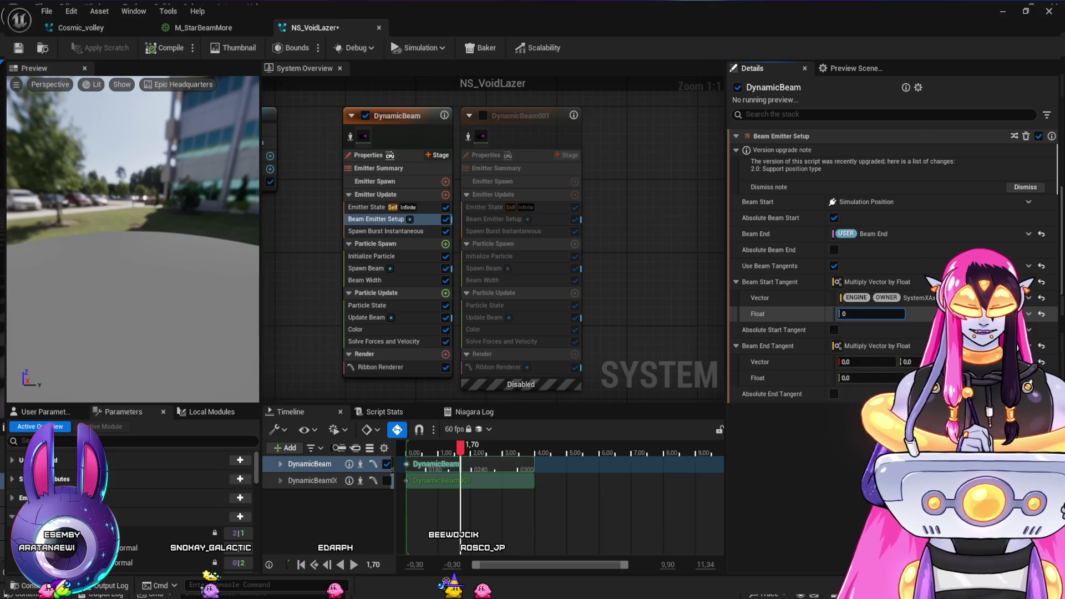
text(.5)
key(super+Down)
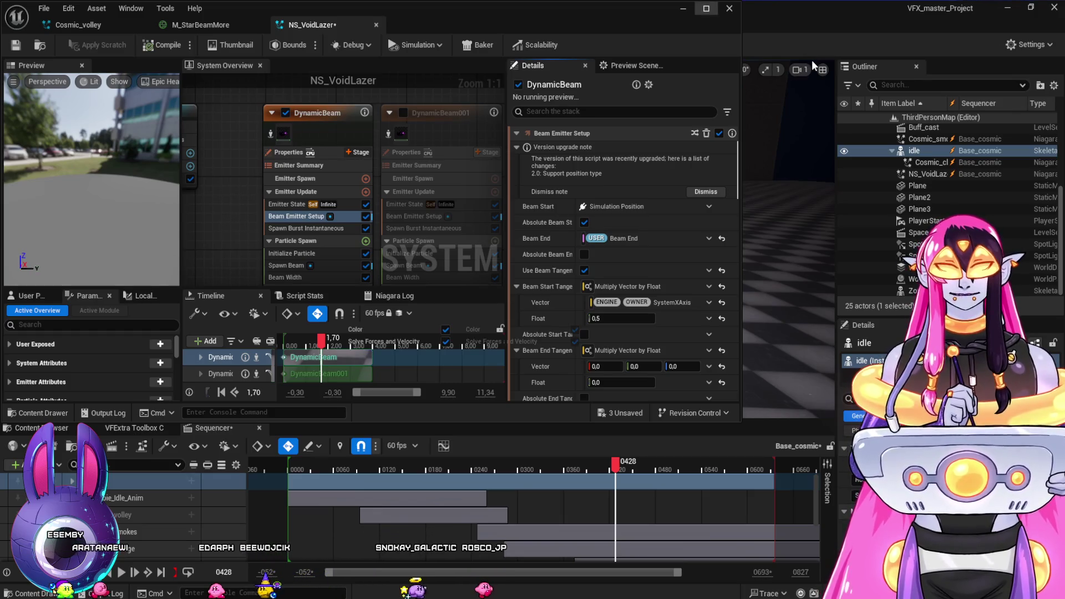
key(super+Up)
click(871, 314)
text(0.1)
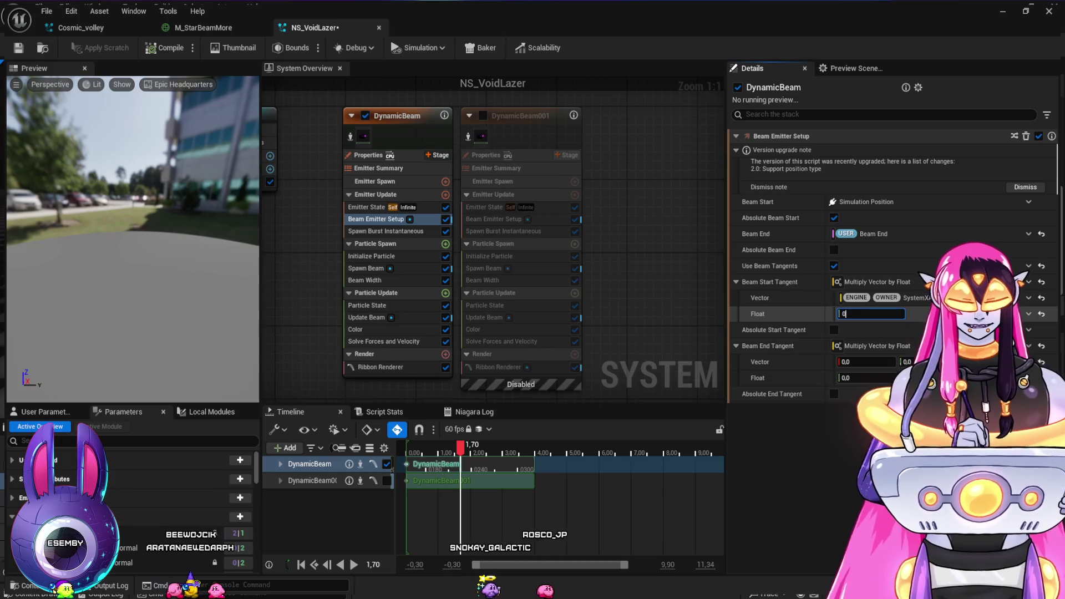
key(super+Down)
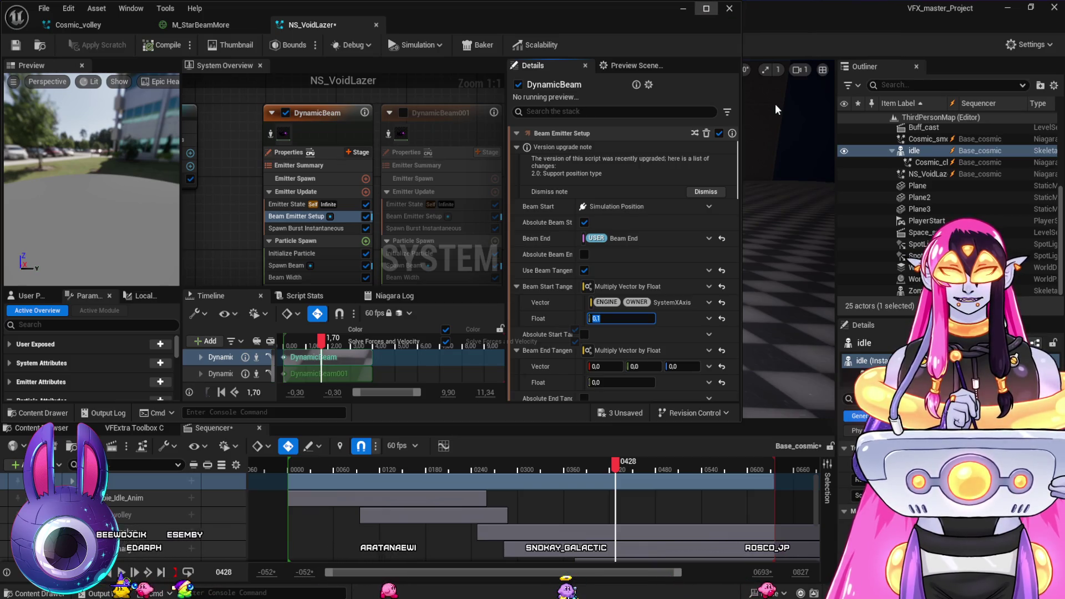
key(super+Up)
Replace the Beam Start Tangent multiplier with a Cosine dynamic input
scroll(833, 433, up, 1)
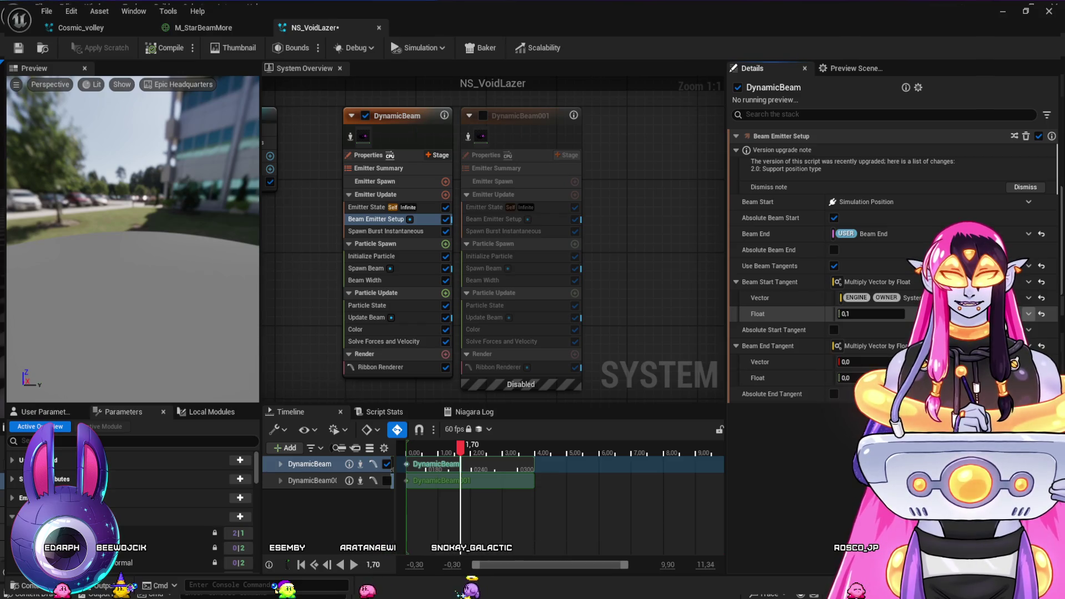
click(777, 314)
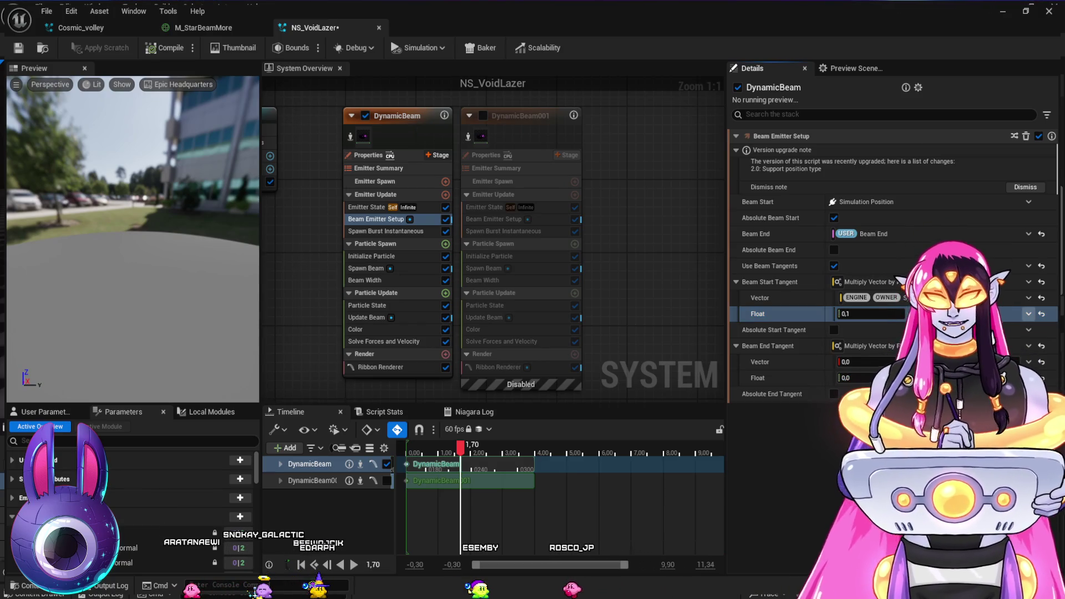
key(Return)
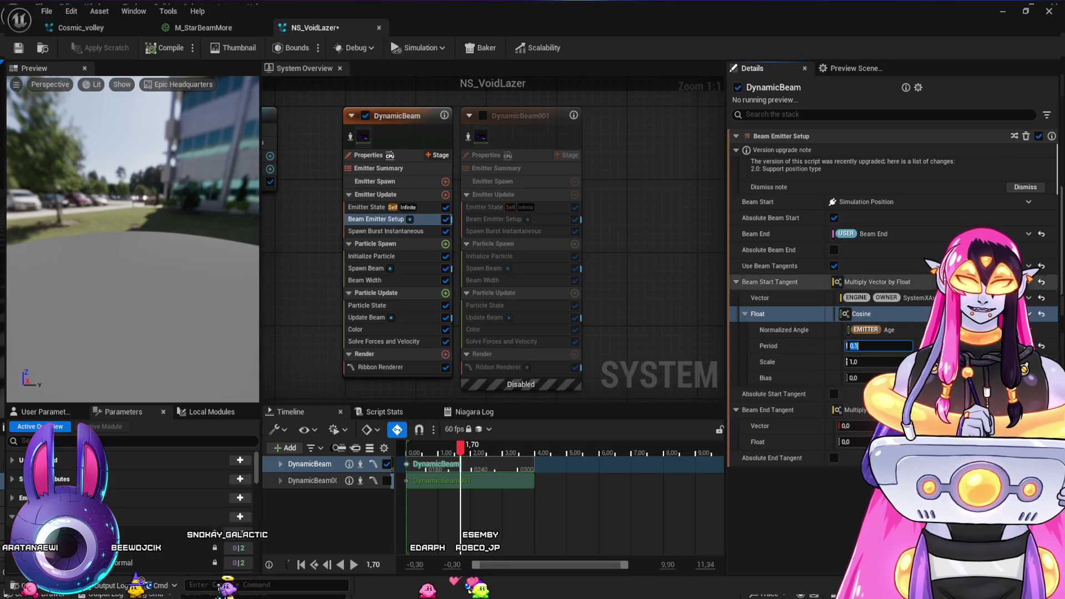
Preview the beam in the level sequence and set the Cosine Period to 2.0
key(super+Down)
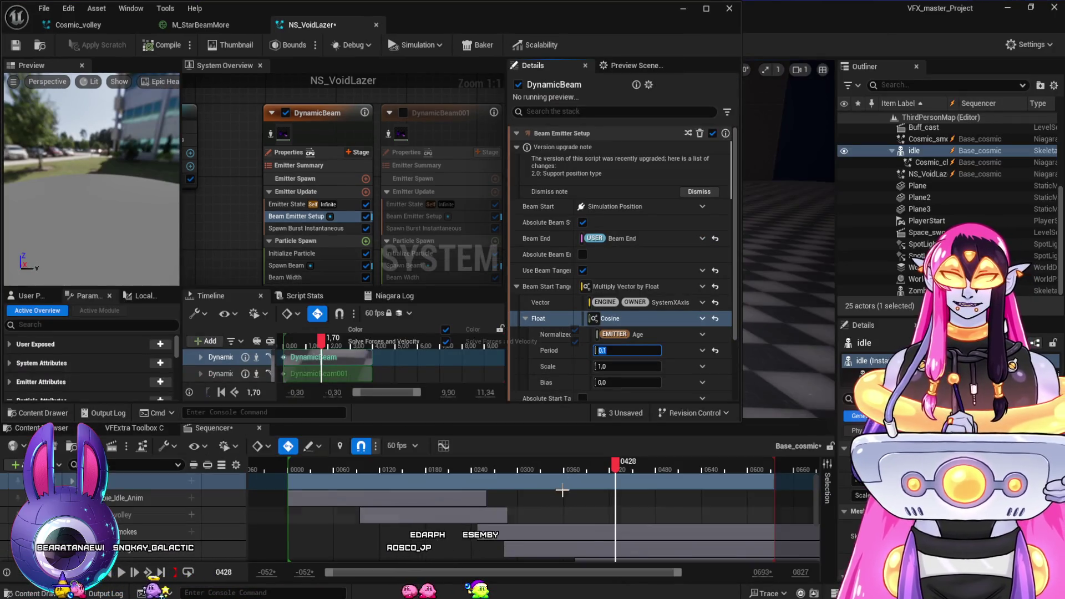
click(549, 475)
mouse_move(521, 480)
mouse_down()
mouse_move(613, 492)
mouse_move(549, 489)
mouse_move(586, 499)
mouse_up()
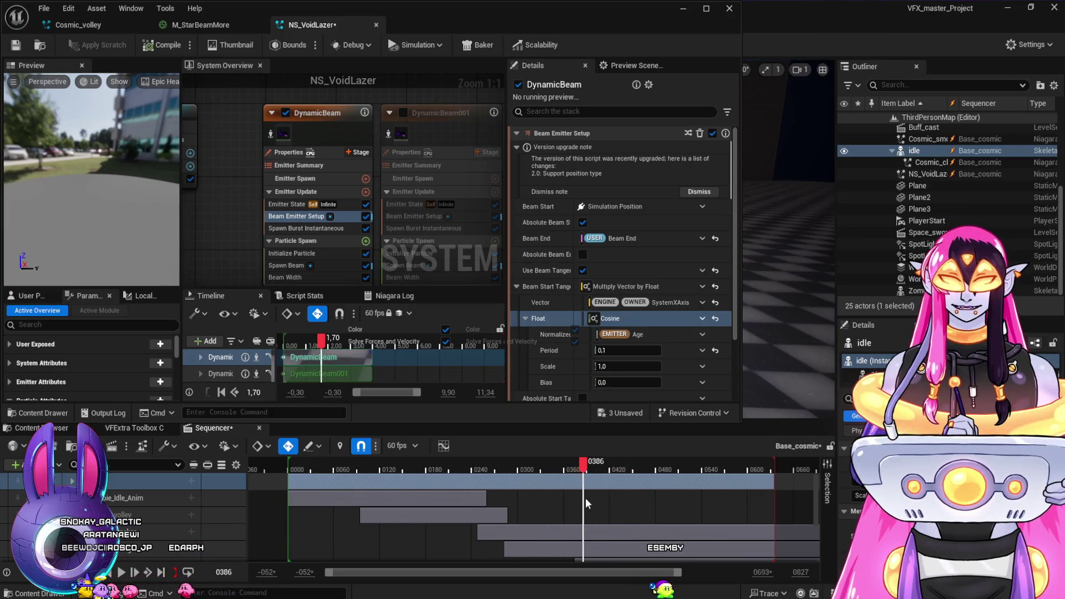
key(space)
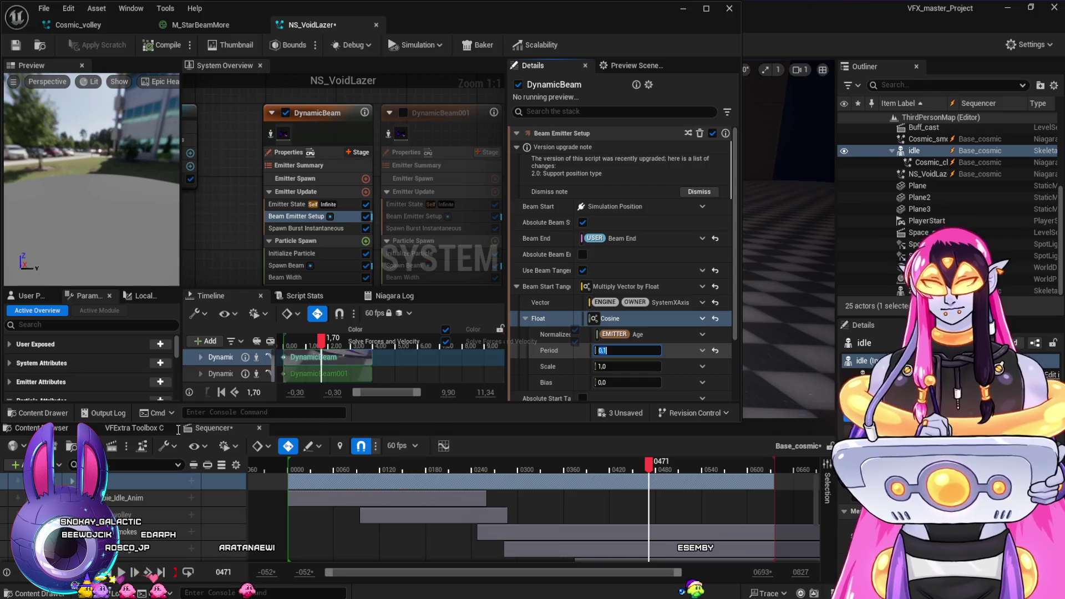
text(1)
key(Return)
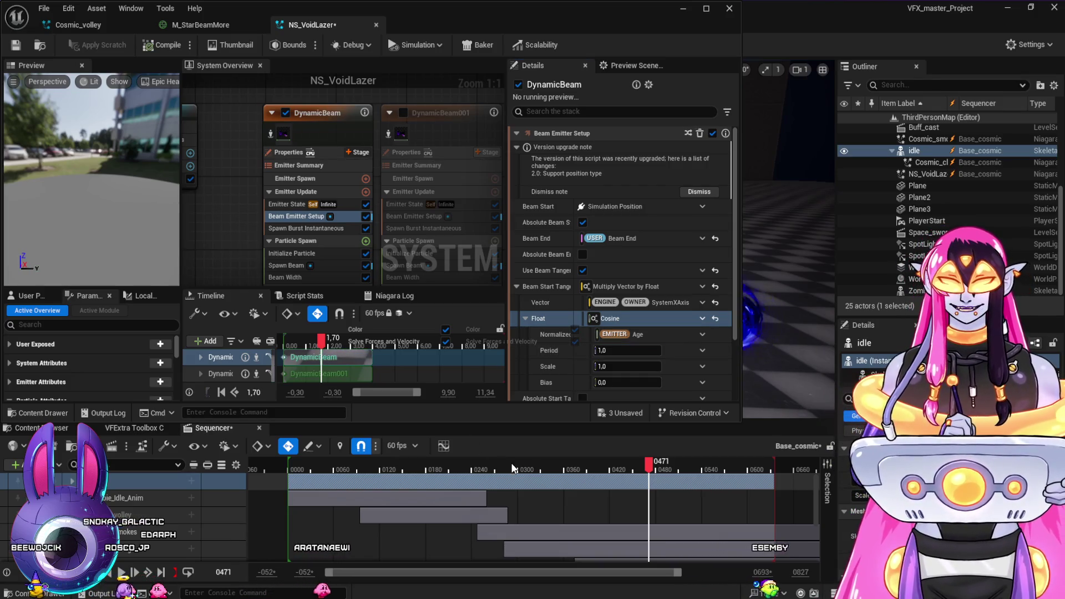
click(512, 464)
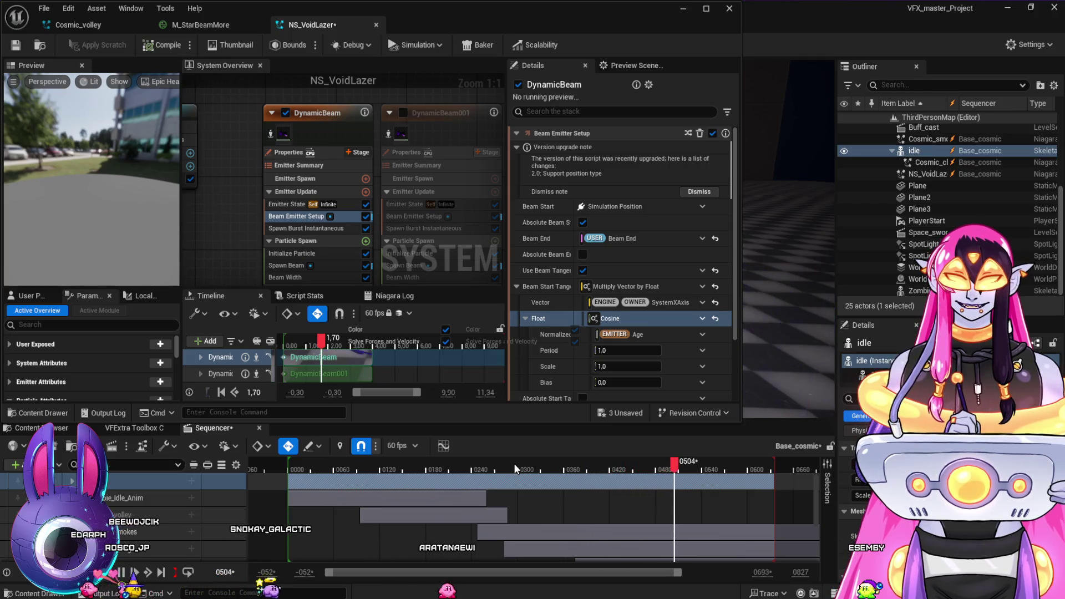
key(space)
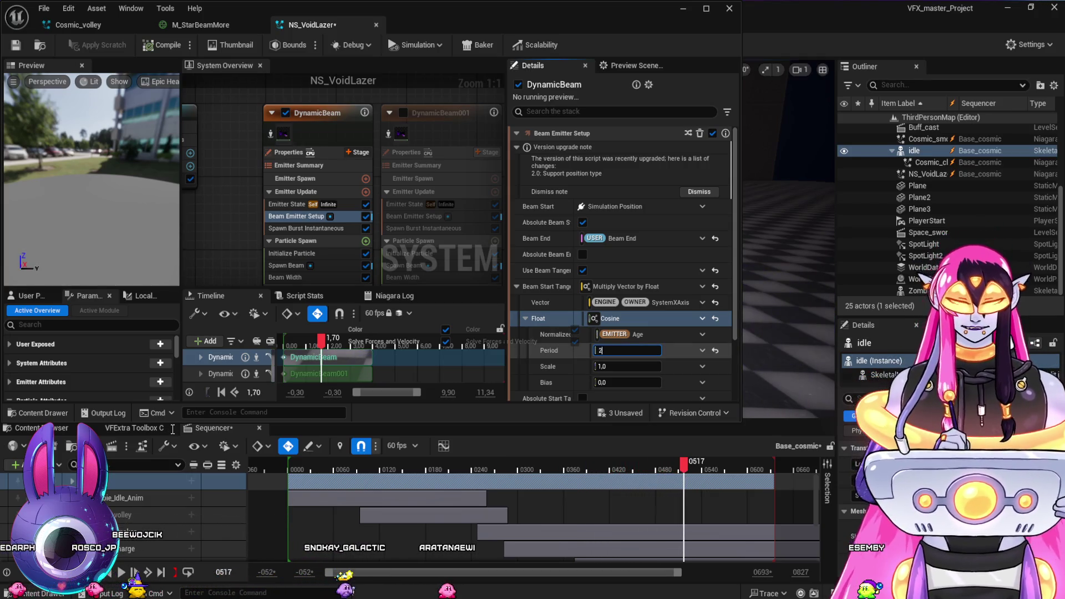
key(Return)
Set the Cosine Scale to 0.1, preview to frame 0313, and carry the setup to the end tangent
click(491, 466)
key(space)
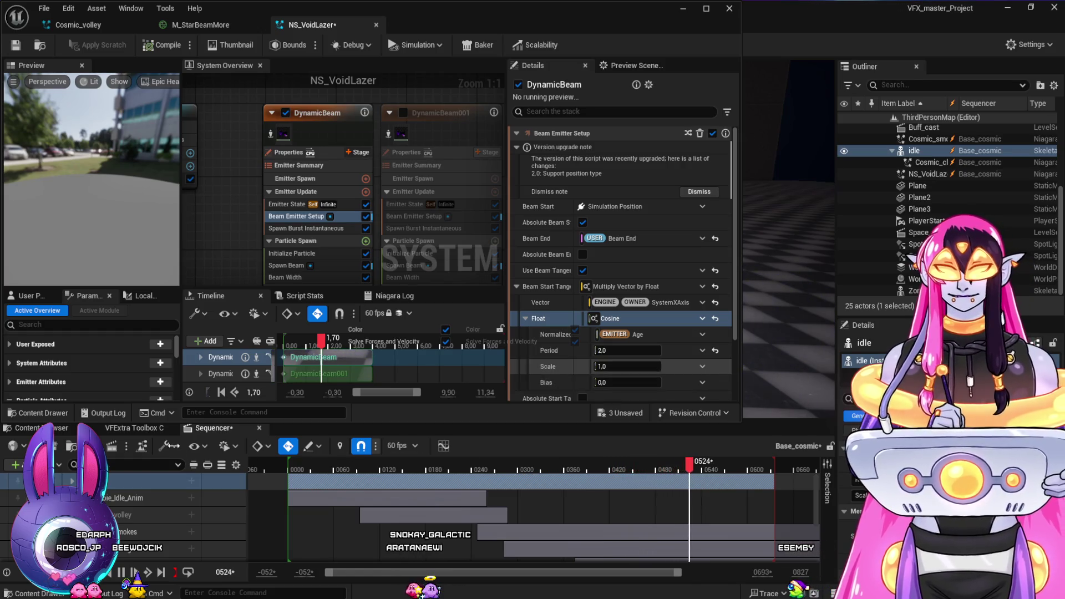
text(0.1)
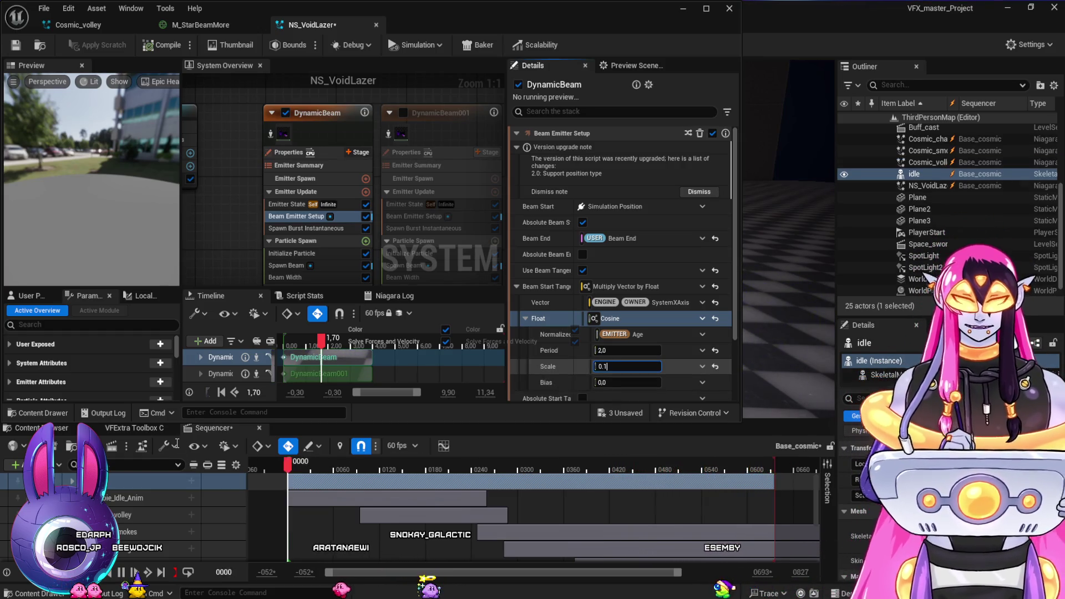
key(Return)
click(477, 468)
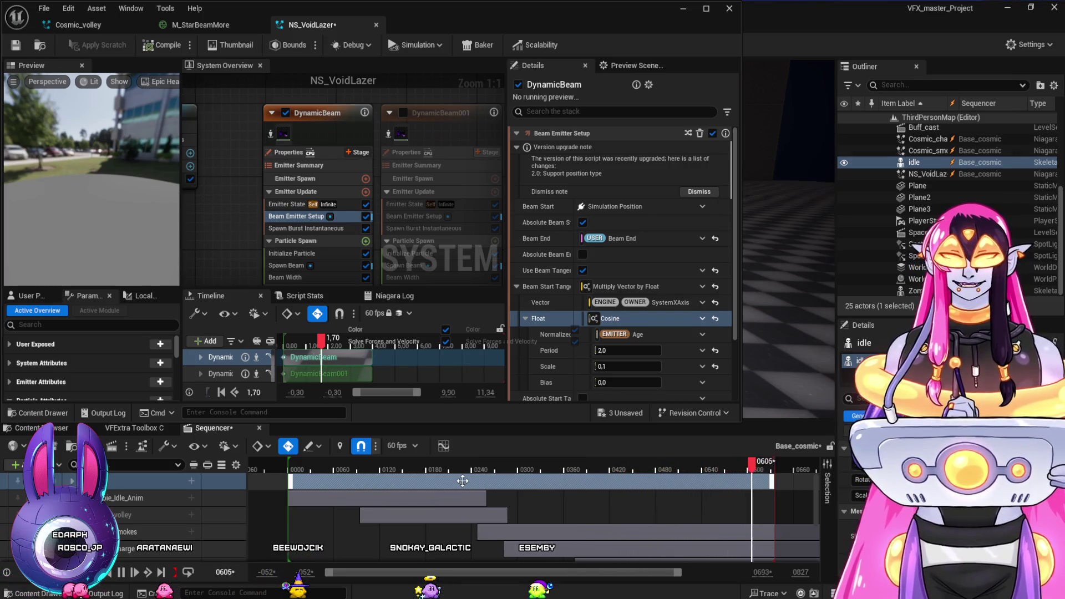
click(491, 461)
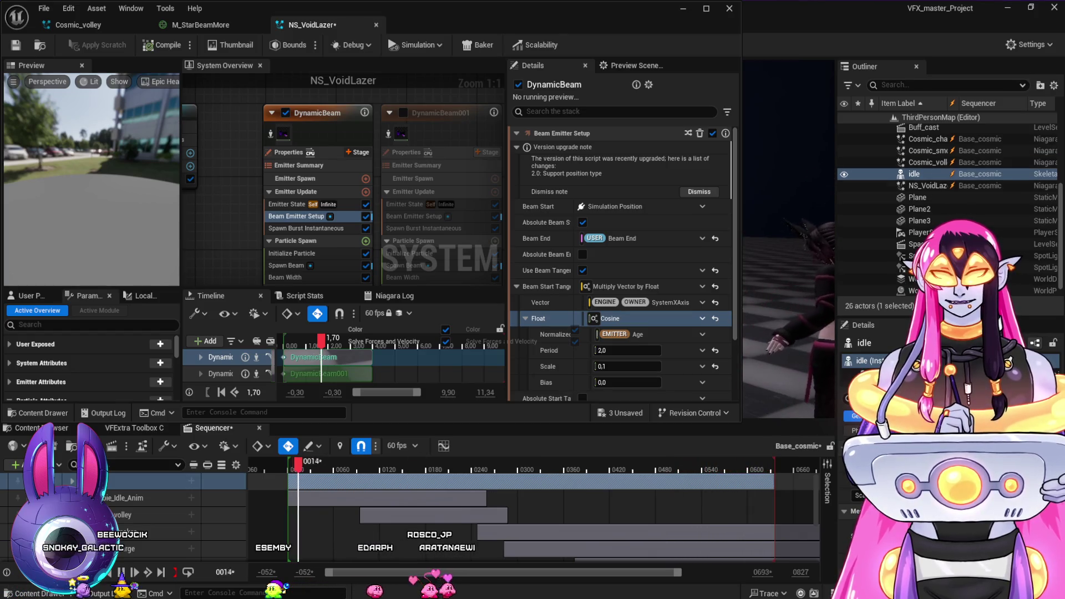
click(528, 469)
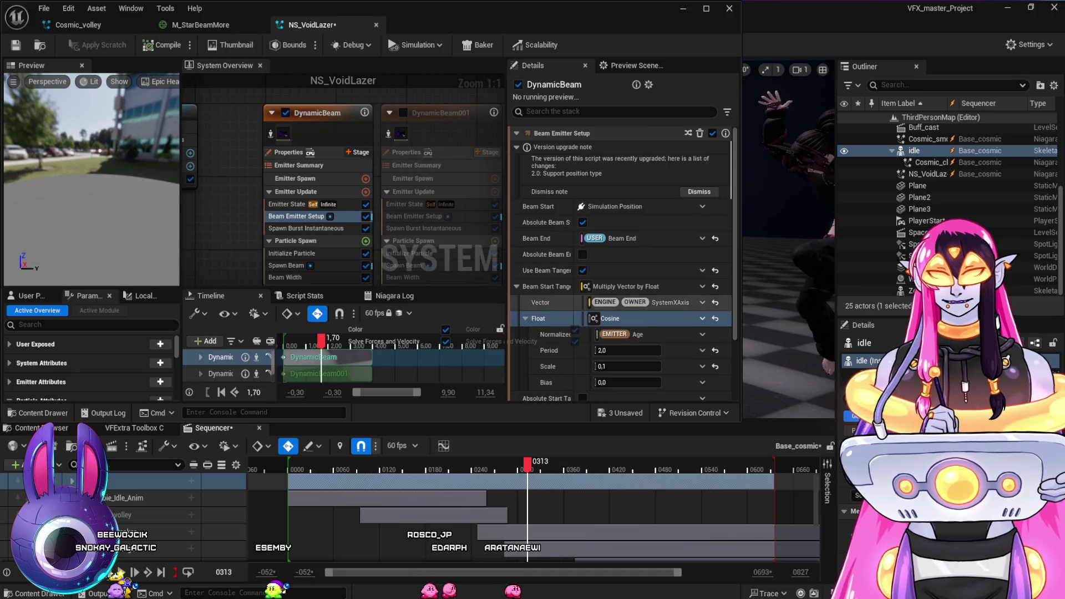
scroll(622, 278, down, 2)
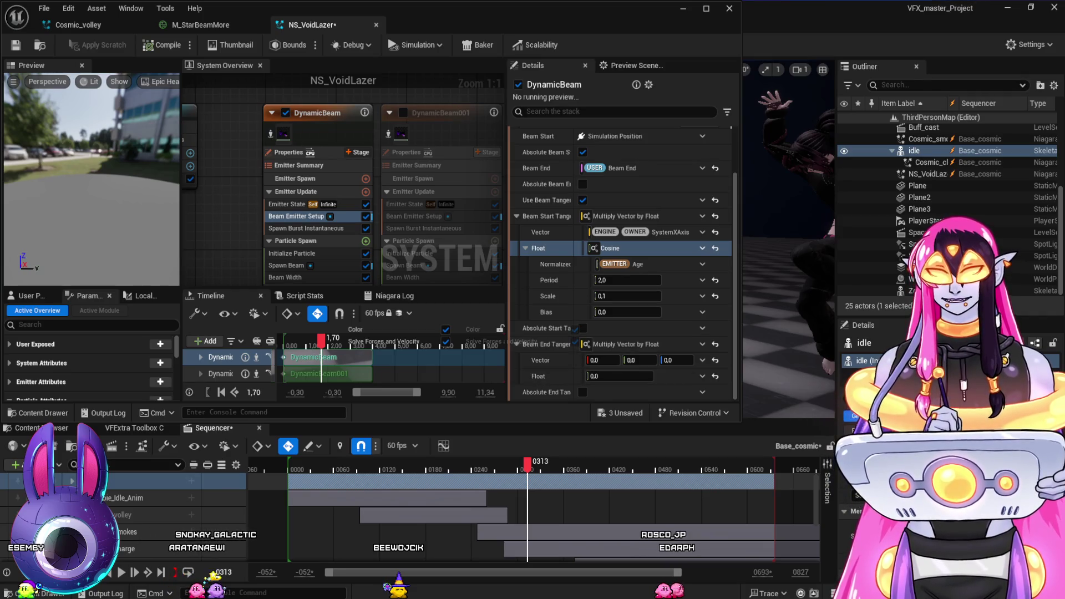
key(ctrl+z)
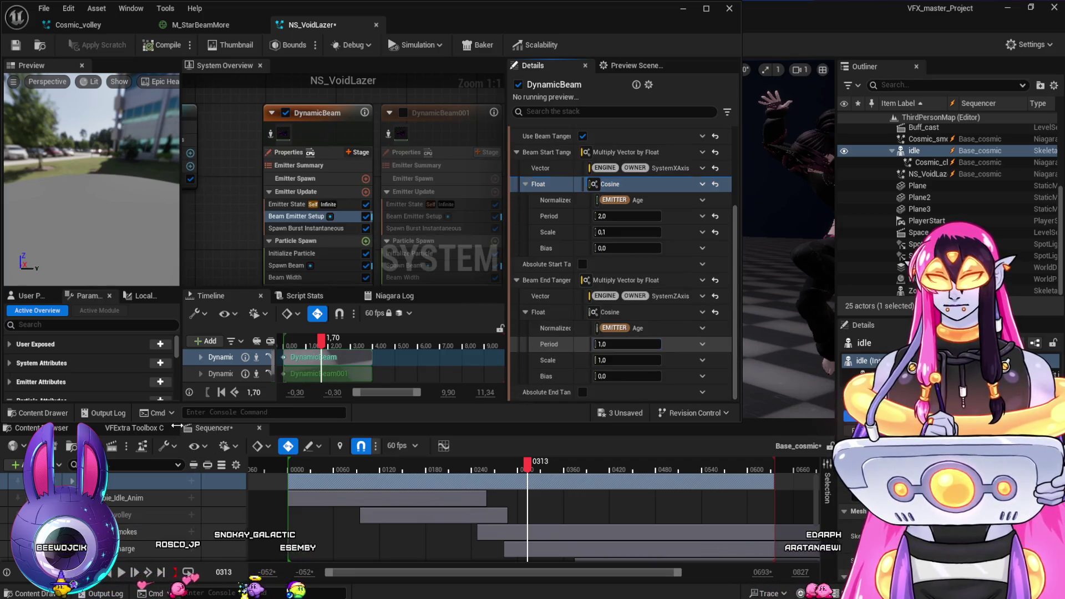
Give the Beam End Tangent Cosine Period 2.0 and Scale 0.1, then play the sequence
click(627, 344)
key(Tab)
text(0.1)
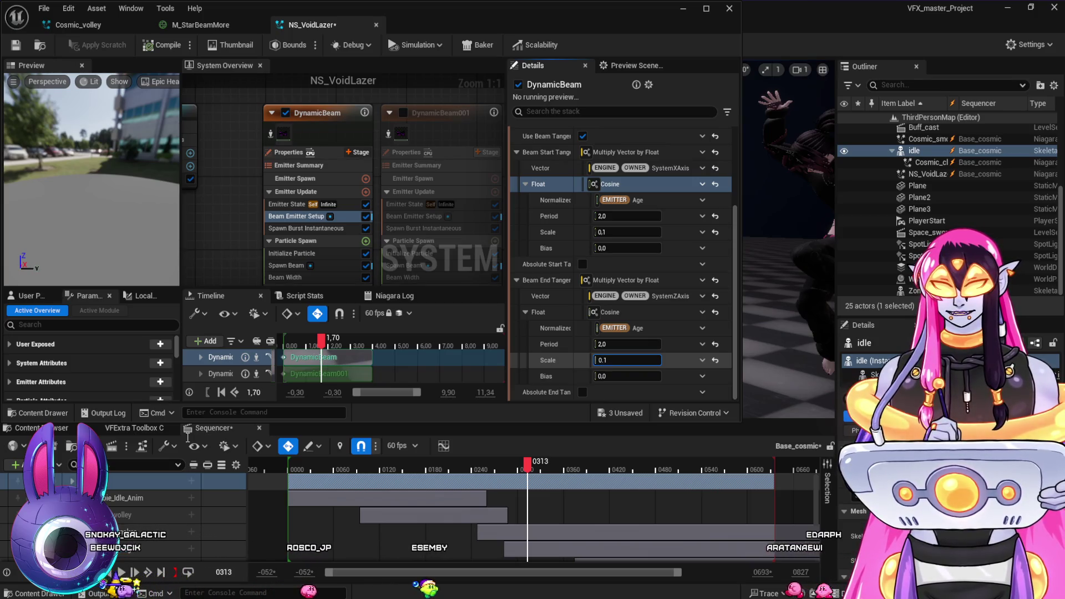
click(524, 468)
key(space)
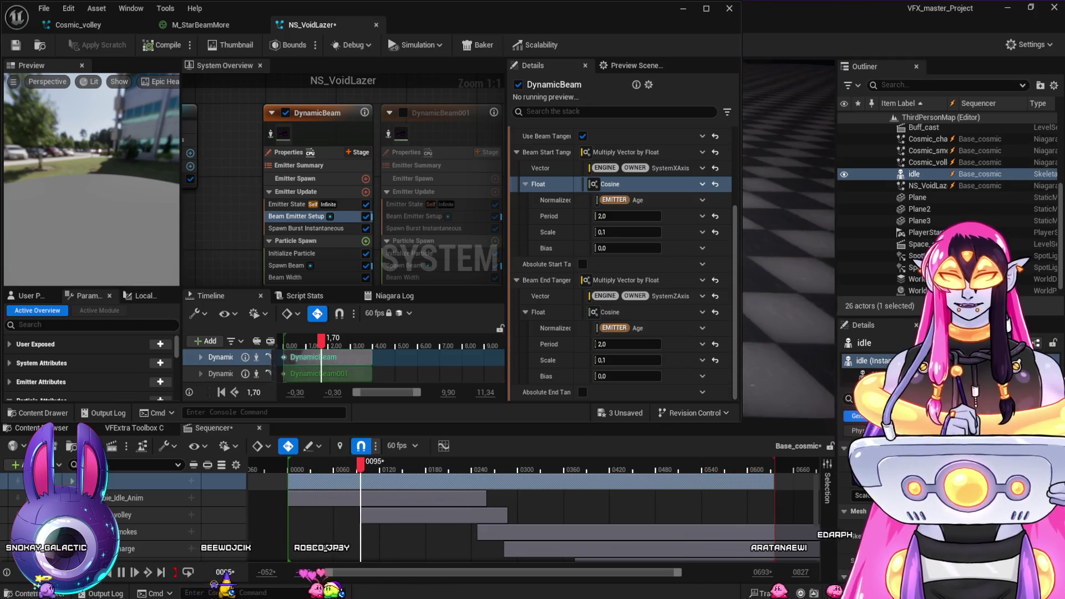
click(534, 464)
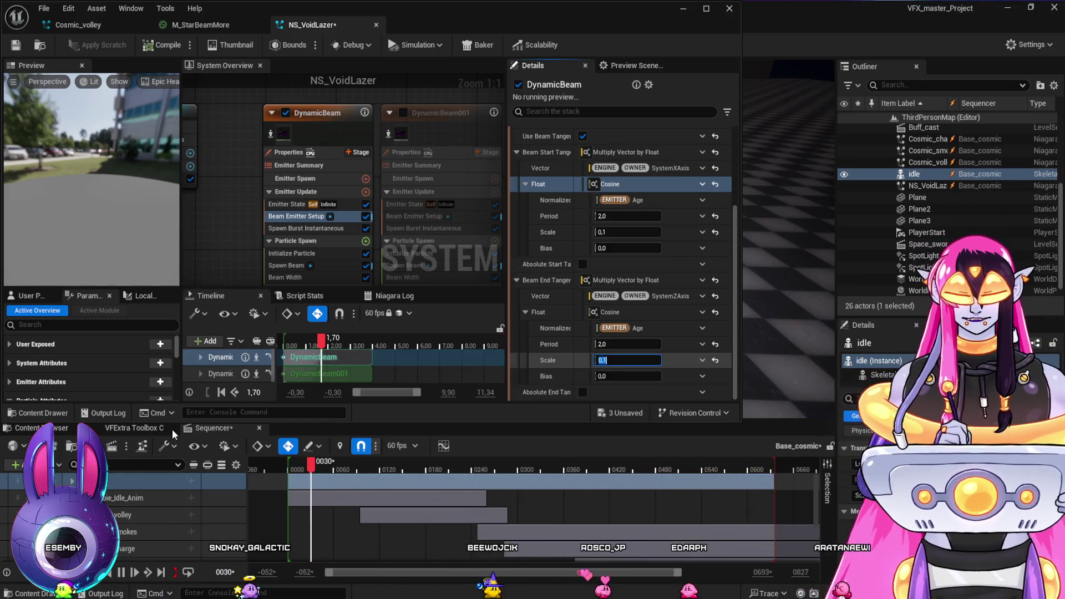
Change the end tangent Cosine Scale to 0.5, then to 0.05
click(627, 360)
text(0.5)
key(Return)
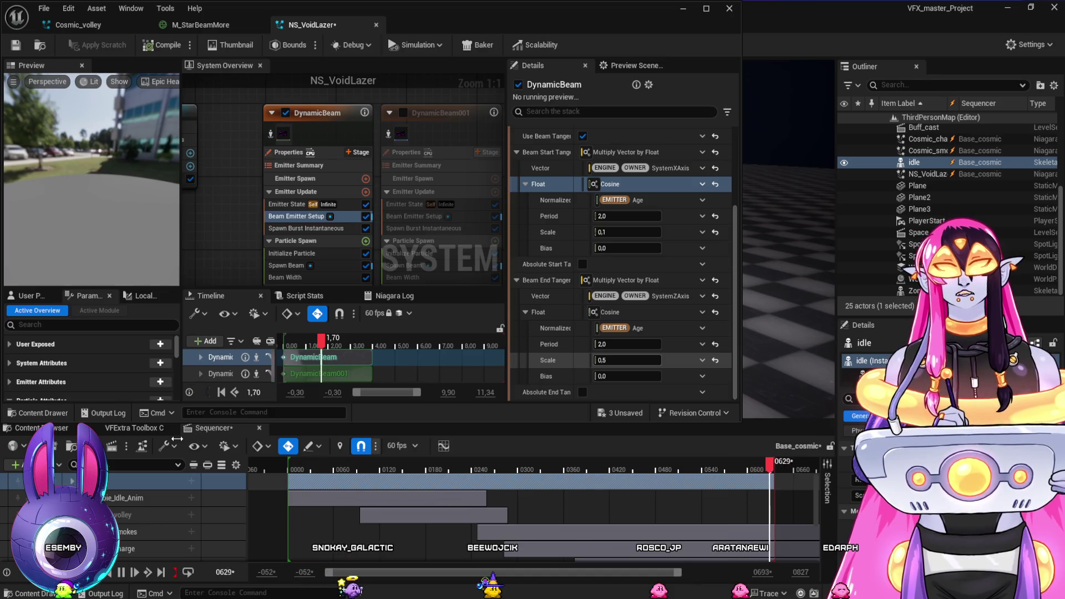
text(0.05)
key(Return)
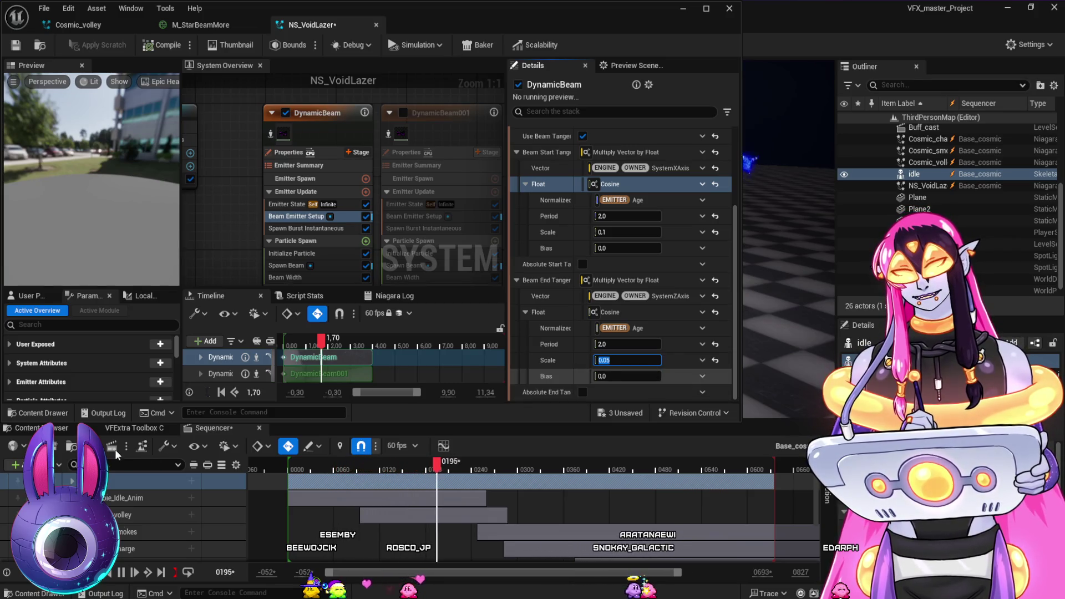
key(shift+Tab)
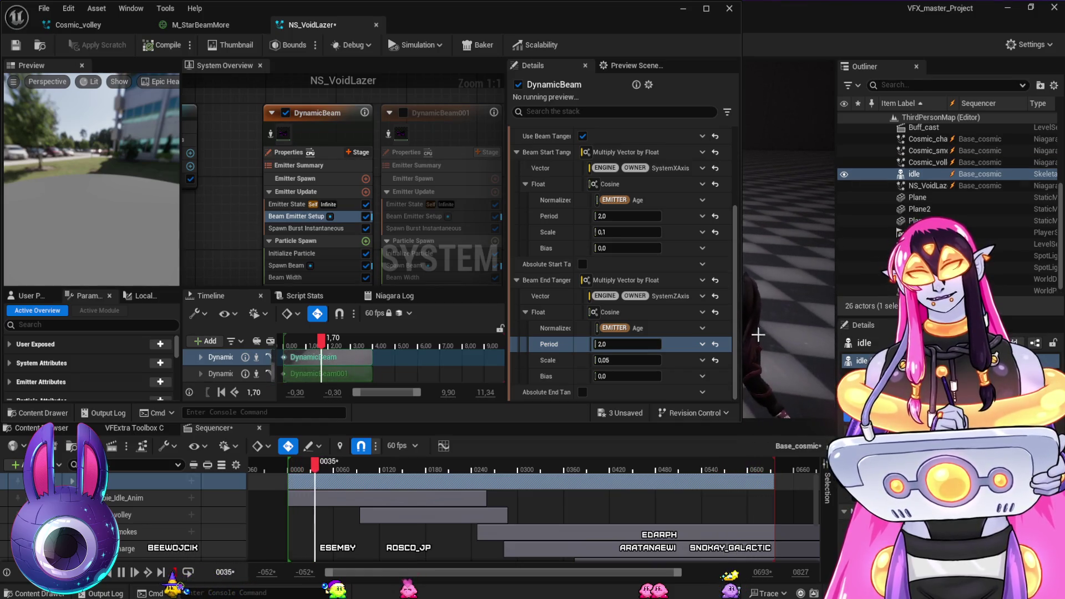
Play the sequence to frame 0572, then set the Beam Start Tangent Cosine Period to 3.0
click(622, 469)
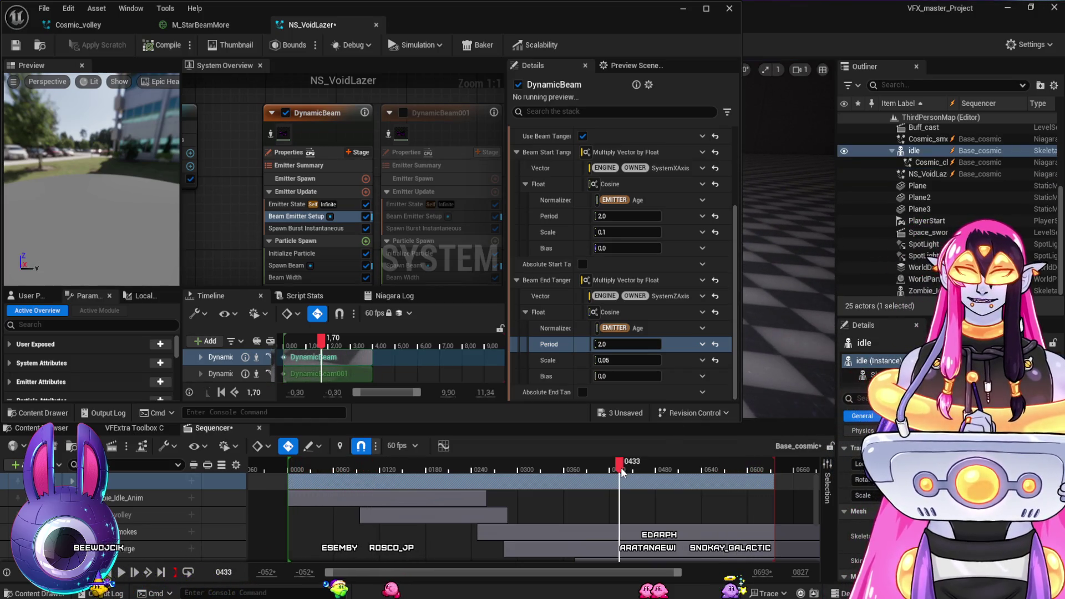
drag(602, 472, 559, 469)
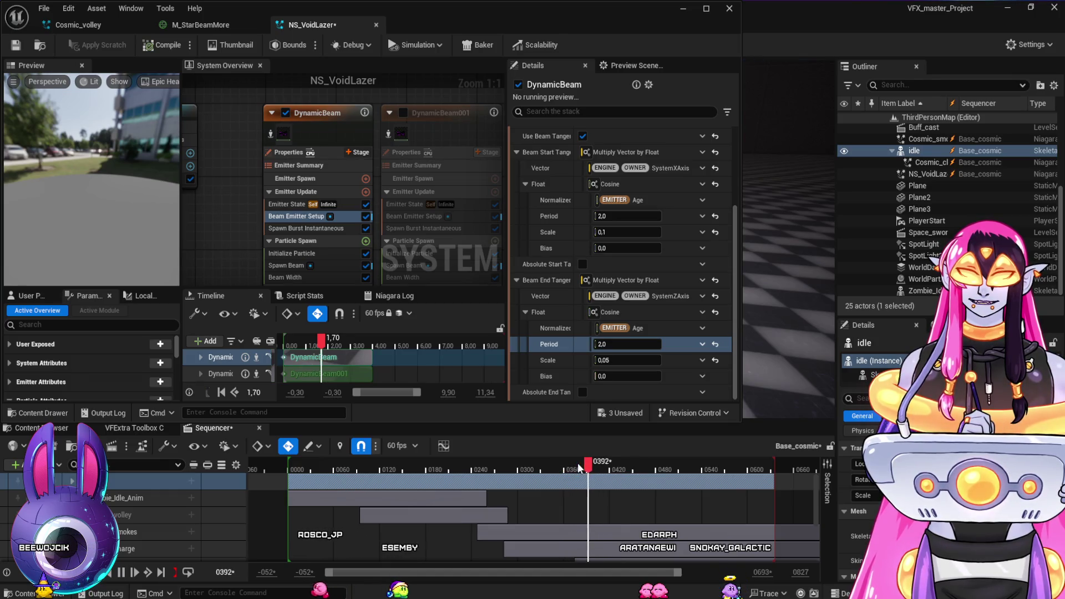
key(space)
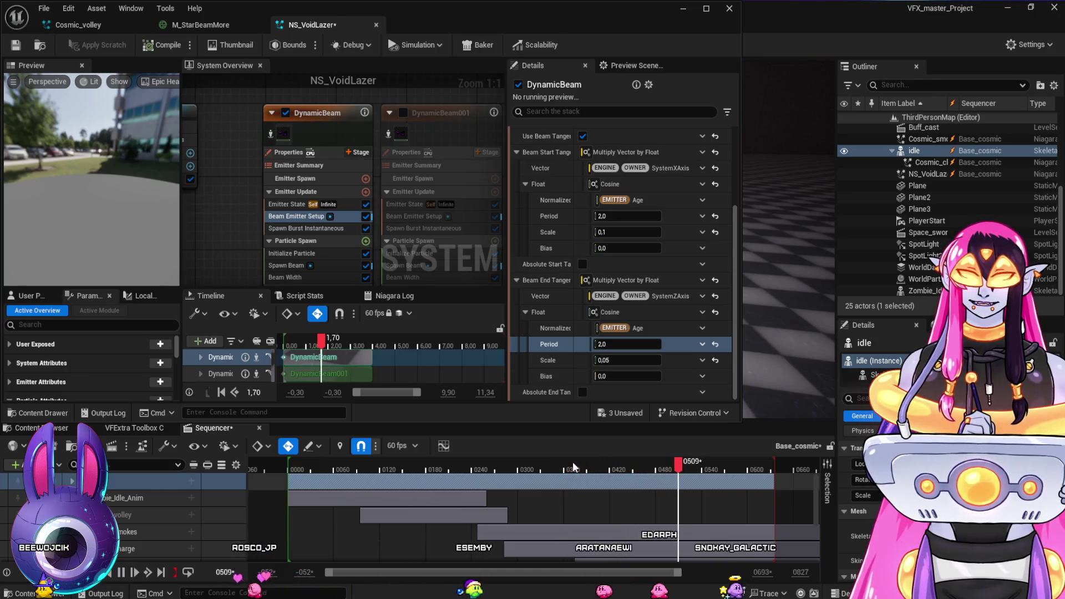
key(space)
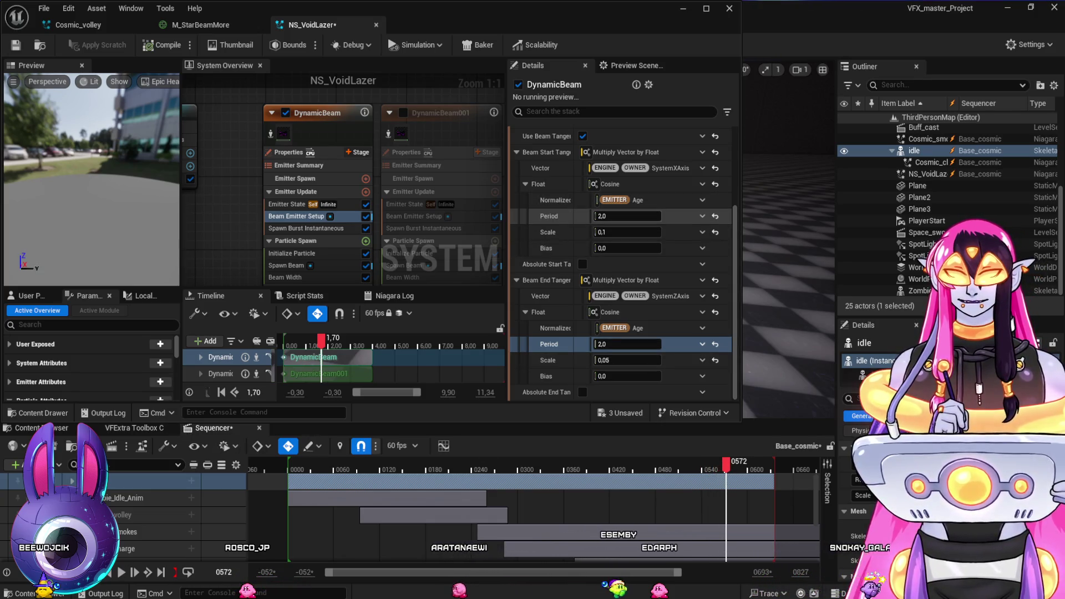
text(3)
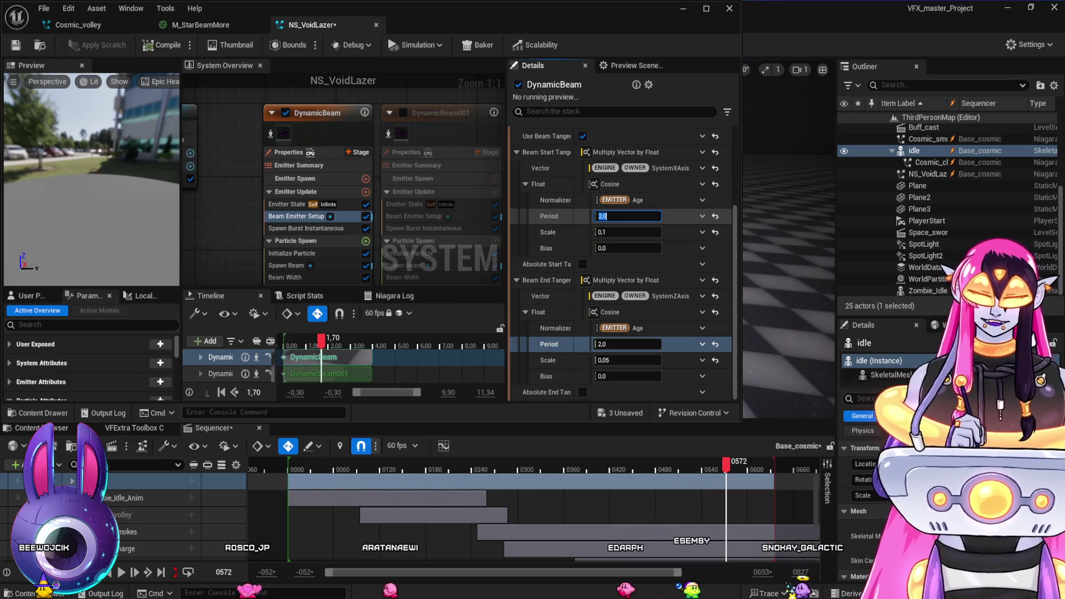
click(627, 344)
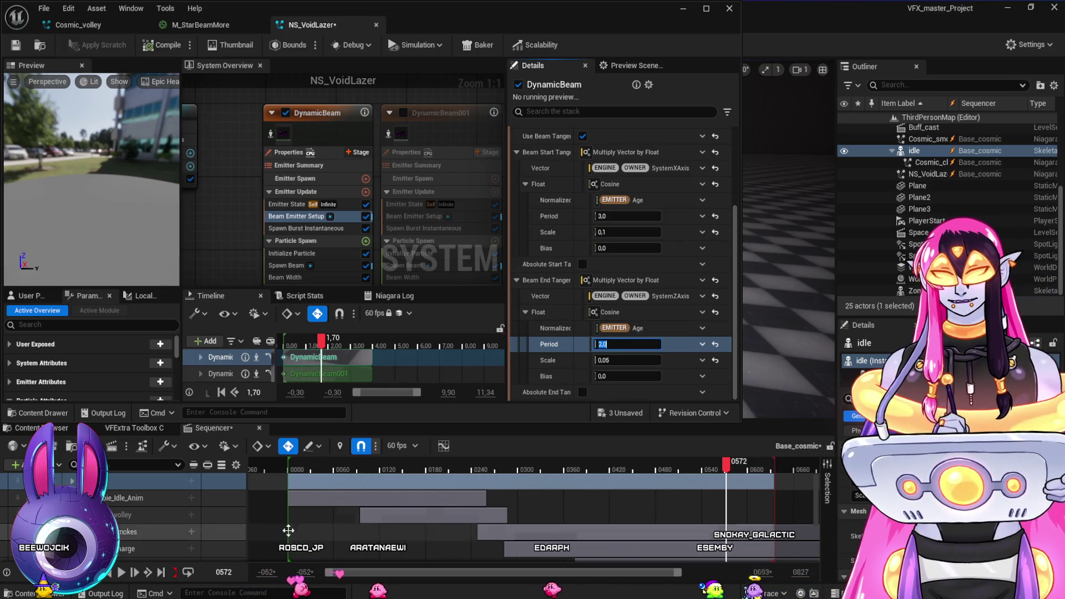
Replay the sequence from frame 0387 and scrub around frame 0424 to inspect the beam
click(577, 470)
key(space)
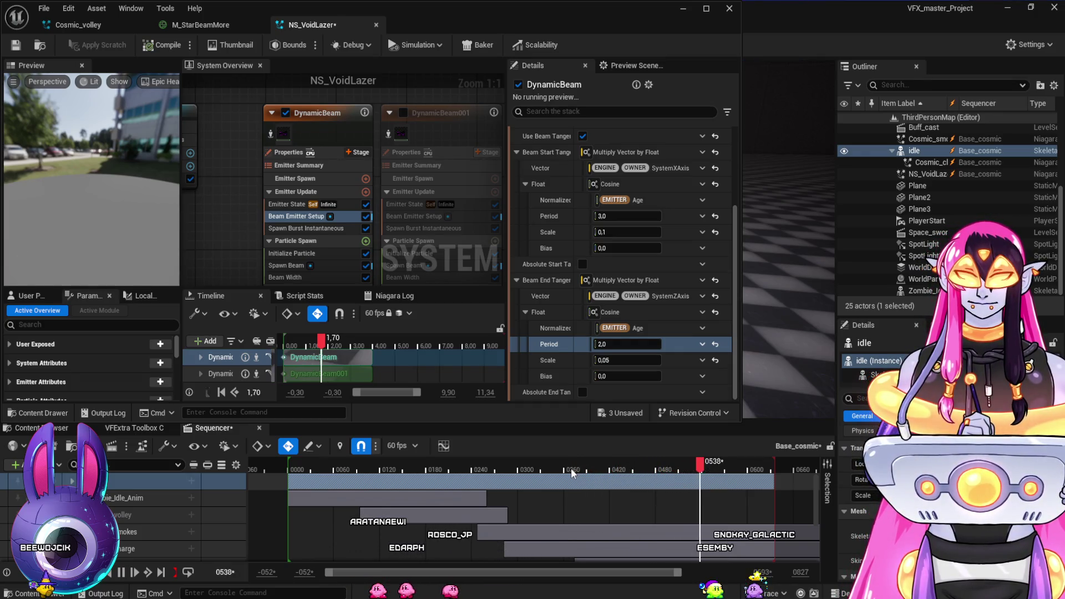
click(615, 471)
mouse_move(617, 472)
mouse_down()
mouse_move(631, 476)
mouse_move(577, 472)
mouse_move(642, 496)
mouse_up()
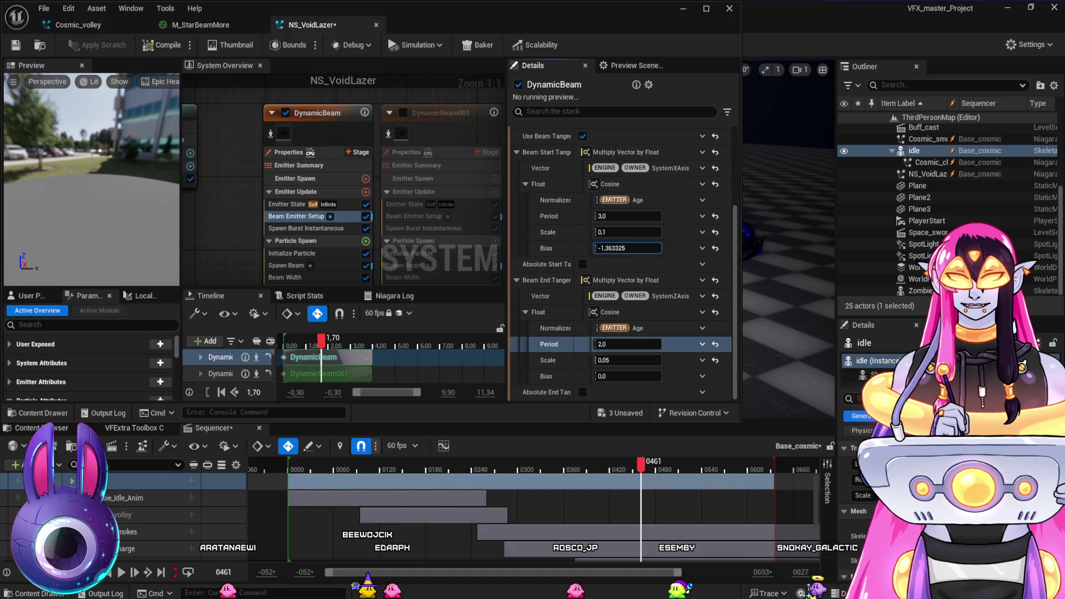
Sweep the Beam Start Tangent Bias through offsets, reset it to 0, and scrub the sequence to review
drag(627, 248, 643, 248)
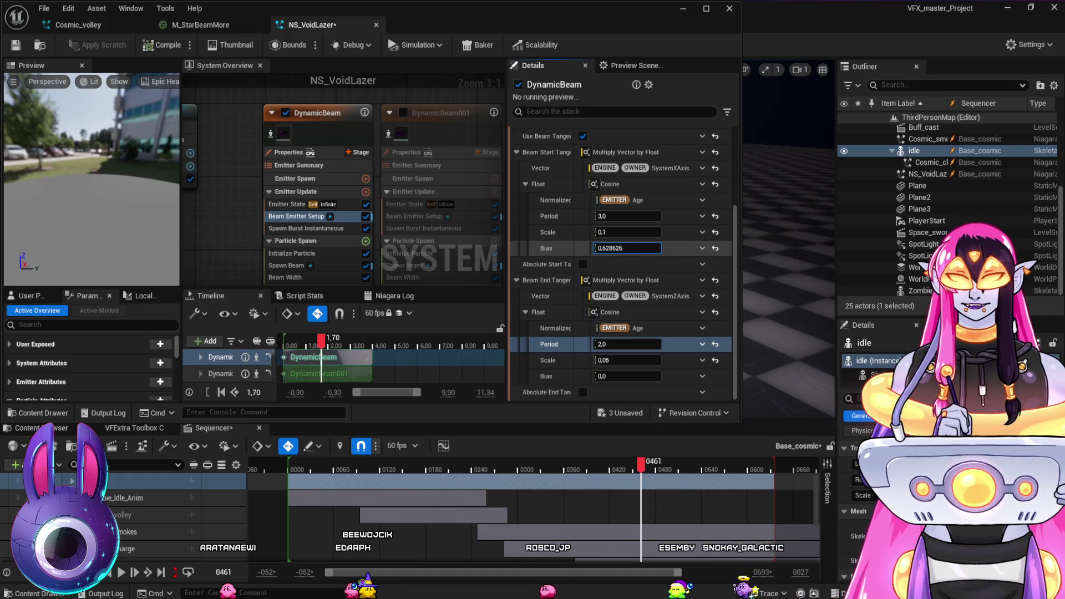
text(0)
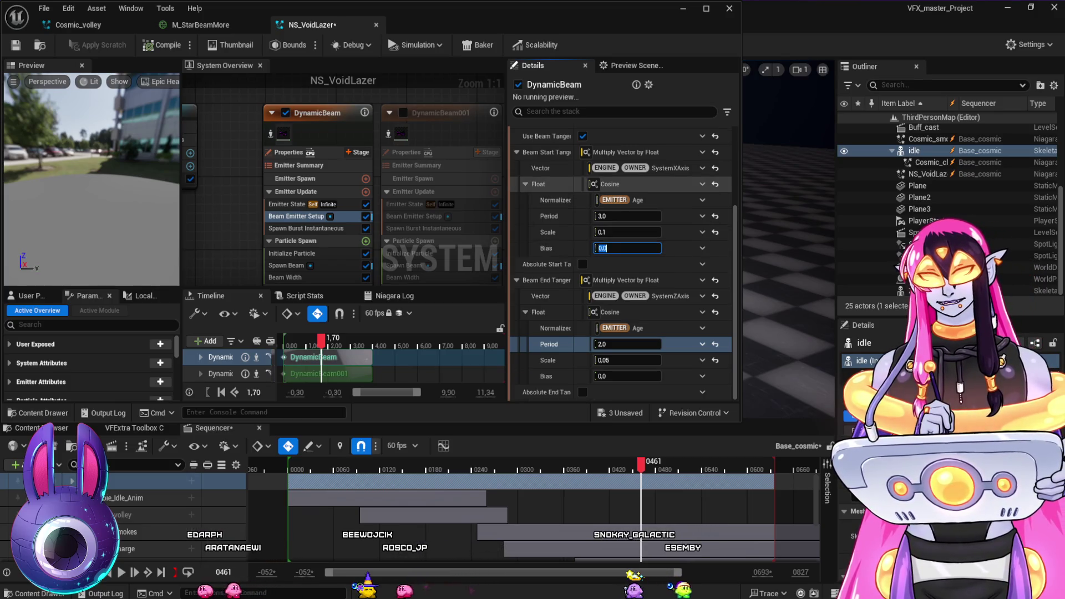
scroll(622, 249, up, 2)
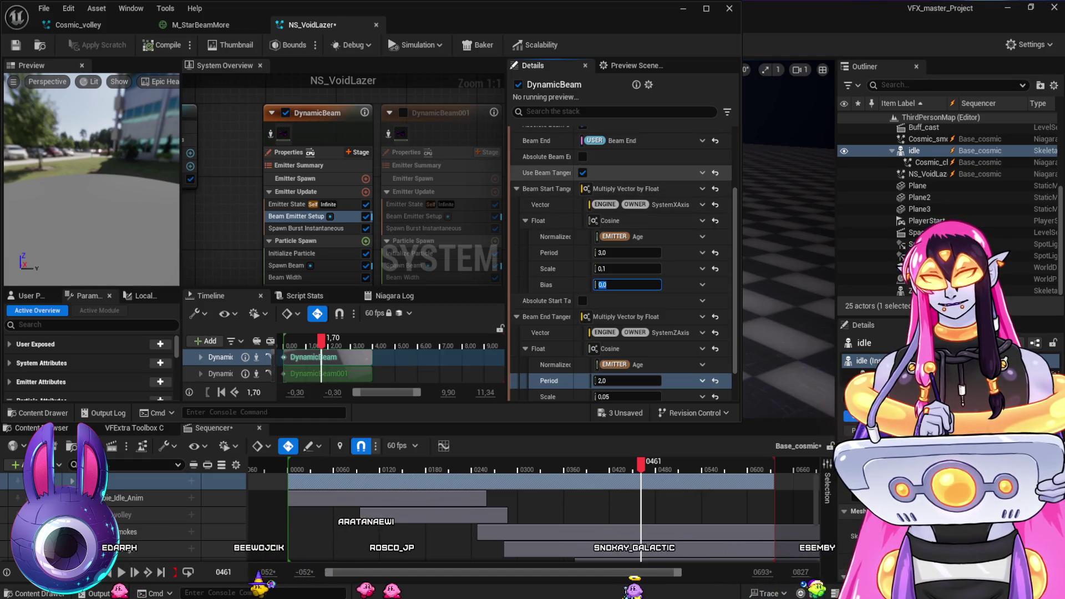
scroll(621, 170, down, 2)
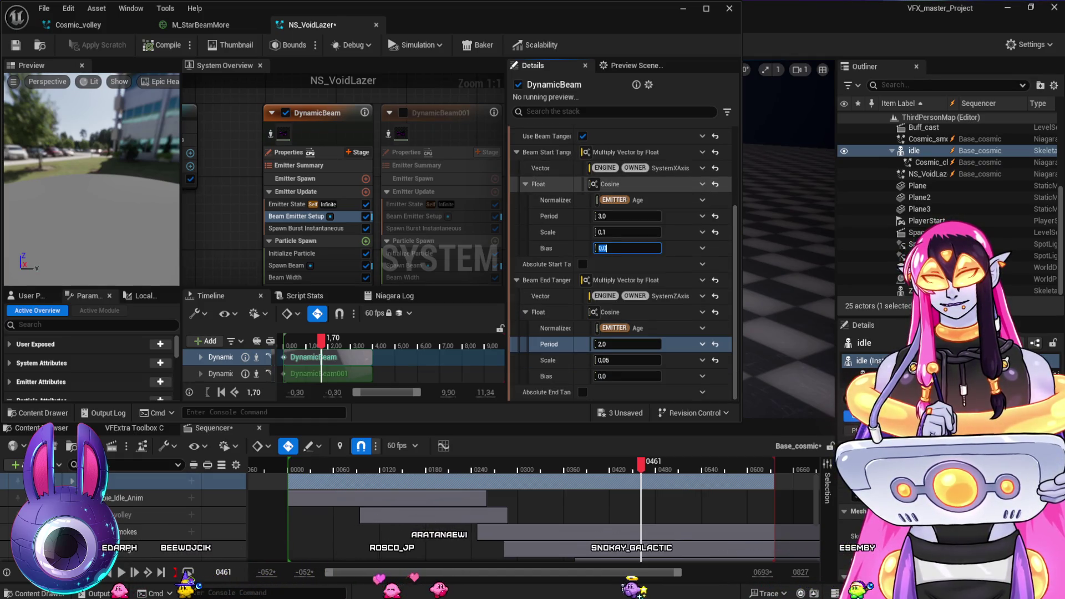
mouse_move(581, 467)
mouse_down()
mouse_move(685, 484)
mouse_move(577, 478)
mouse_move(673, 477)
mouse_up()
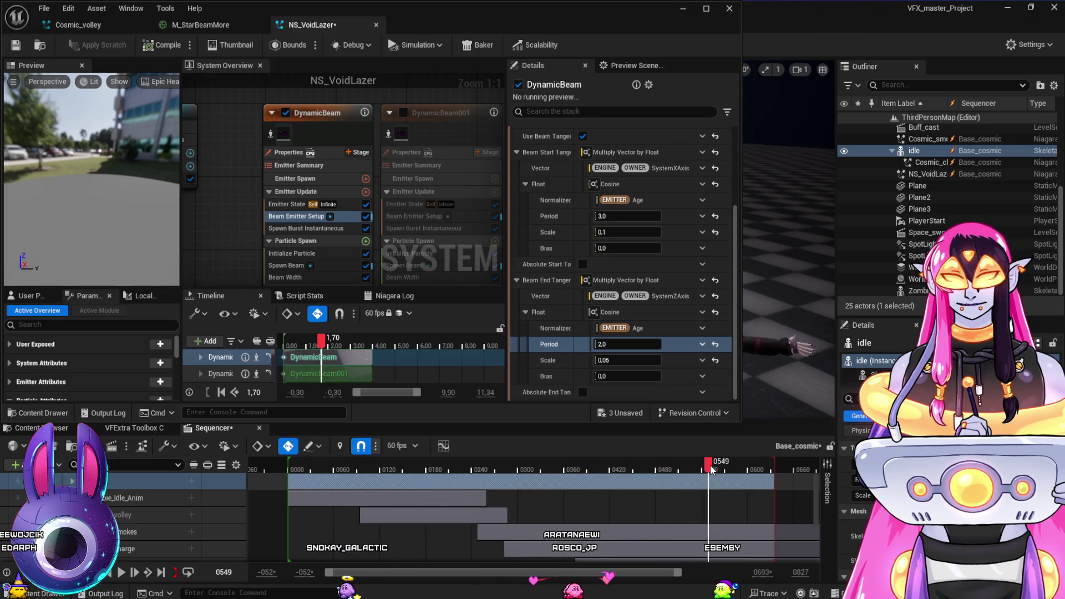
drag(710, 465, 673, 465)
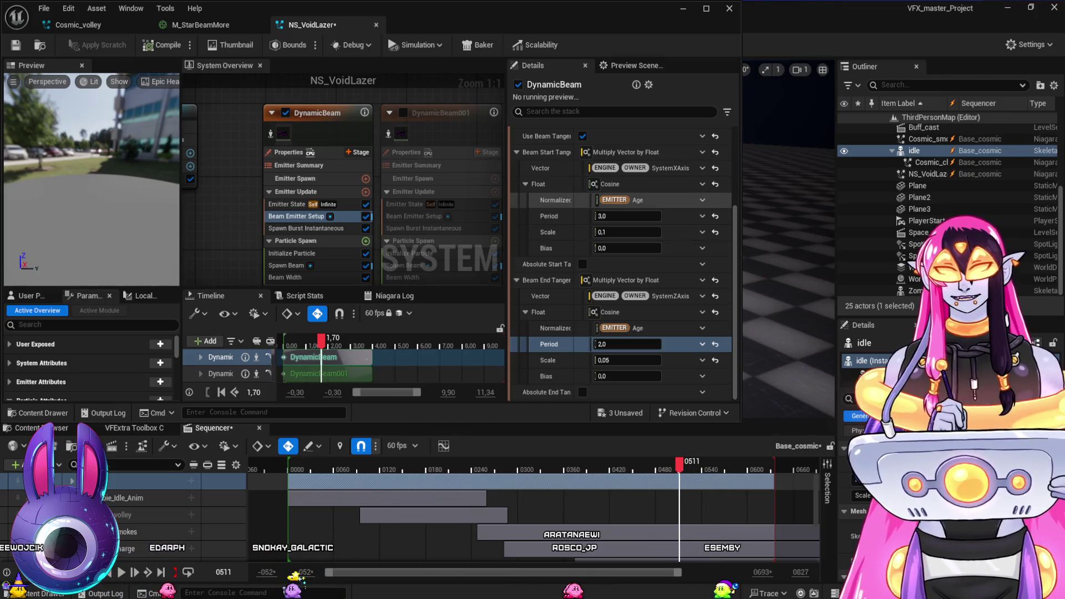
scroll(621, 250, up, 3)
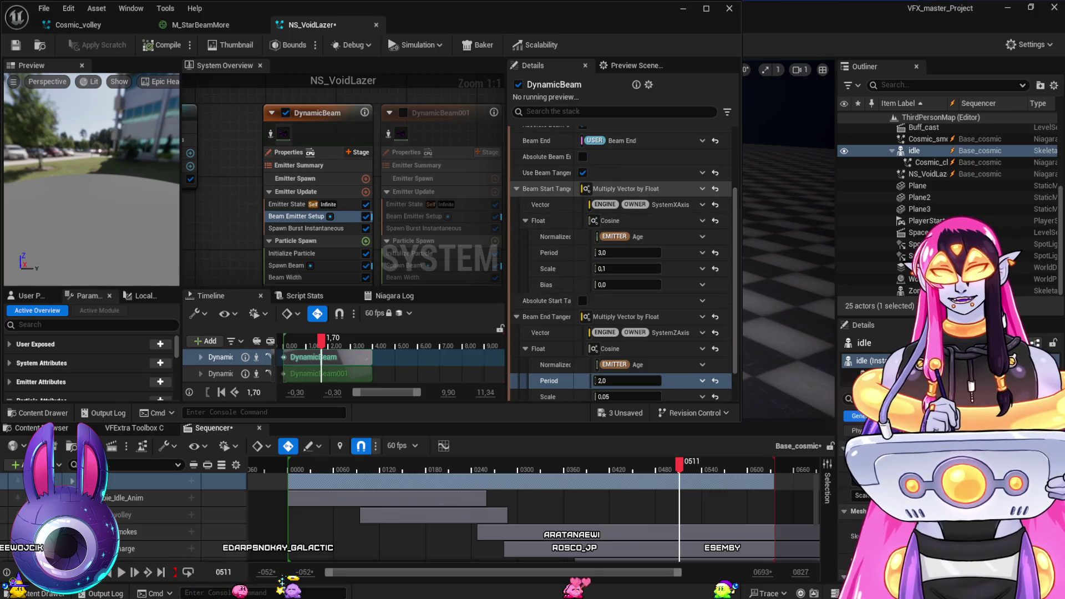
scroll(621, 261, up, 3)
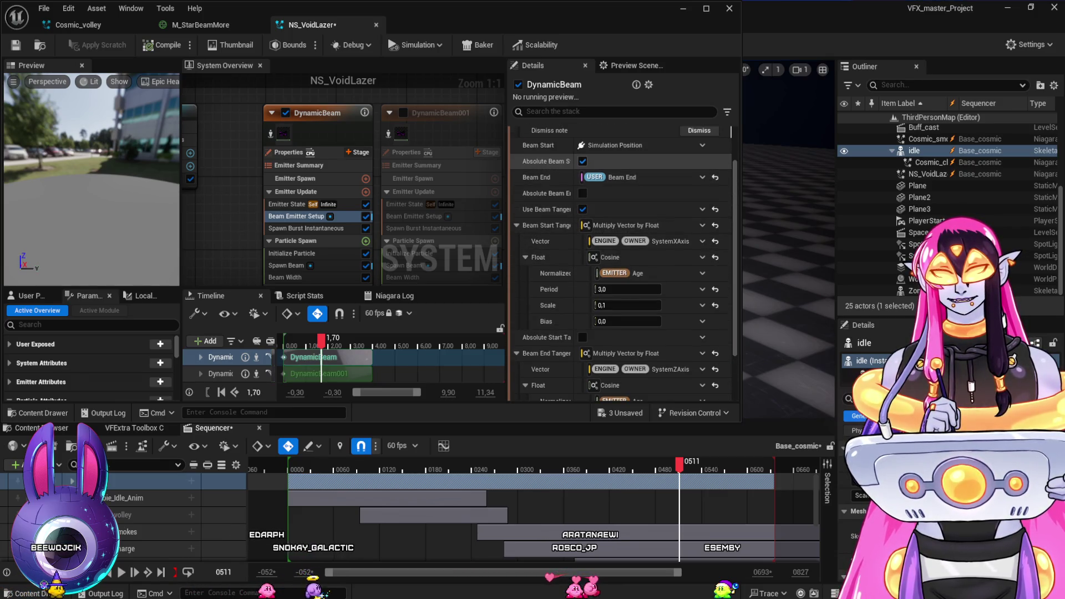
scroll(621, 261, up, 2)
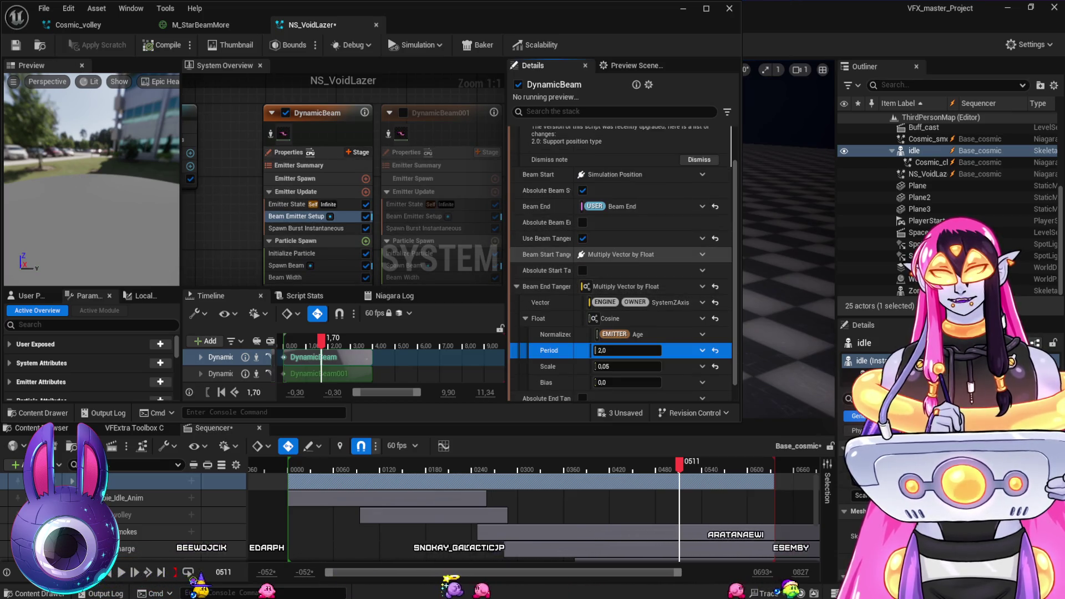
Turn off Absolute Beam Start and scrub the sequence to compare the beam
click(559, 471)
drag(563, 484, 596, 488)
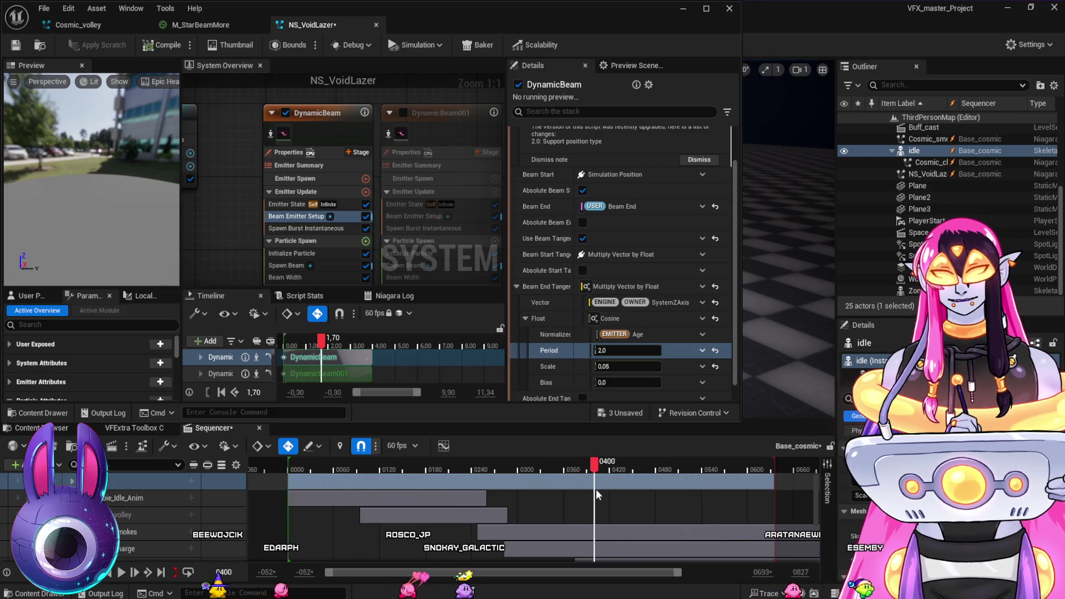
scroll(582, 388, down, 1)
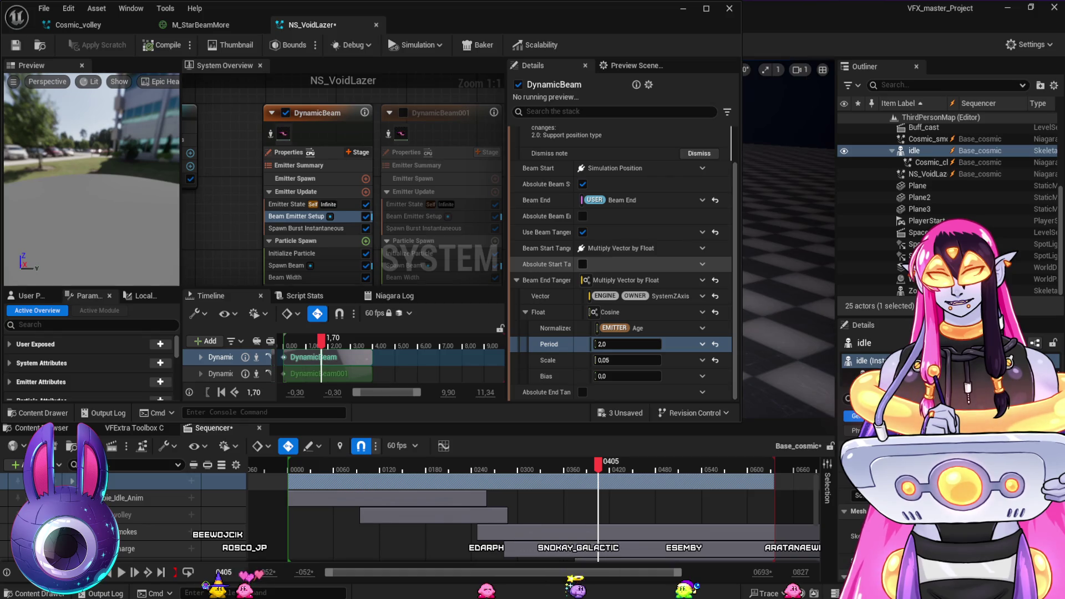
scroll(546, 222, up, 2)
click(582, 220)
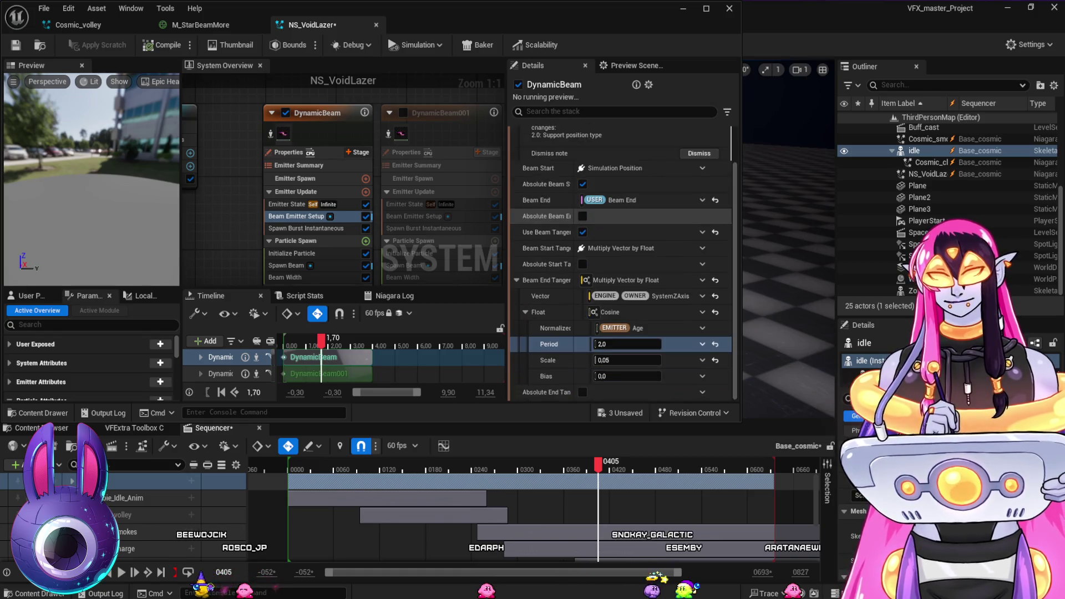
scroll(583, 220, down, 2)
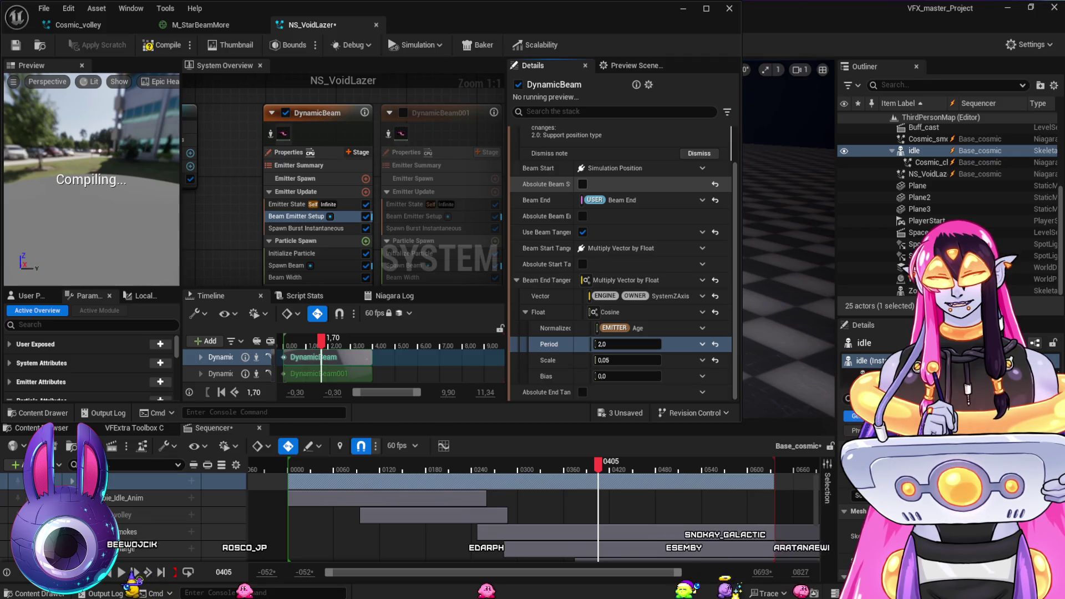
mouse_move(598, 464)
mouse_down()
mouse_move(558, 464)
mouse_move(588, 464)
mouse_up()
Re-enable Absolute Beam Start, preview, and reset the Beam End Tangent vector to 1.0, 1.0, 1.0
click(583, 183)
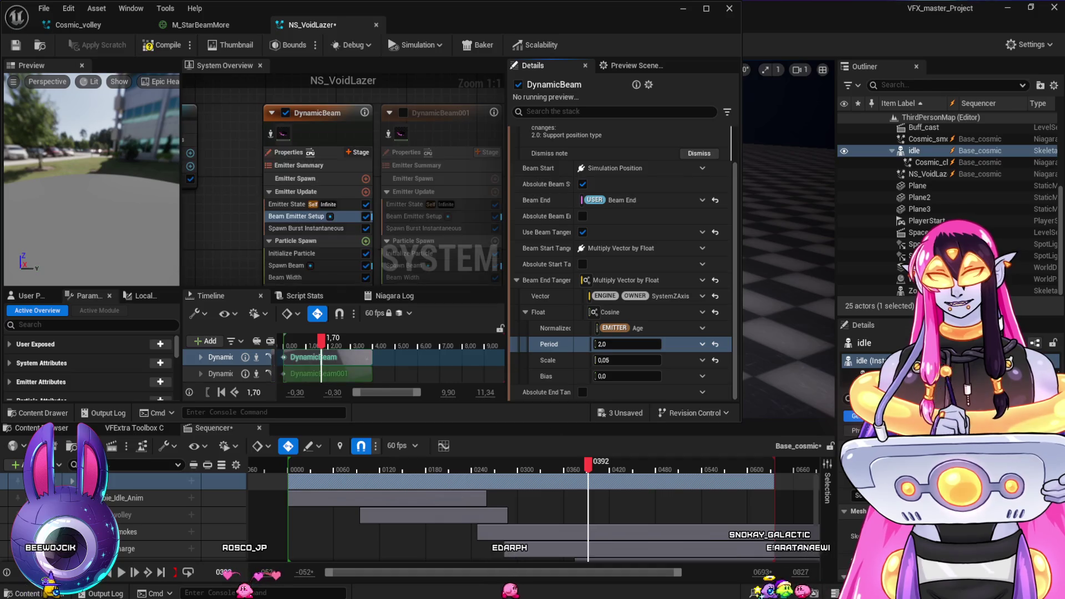
drag(563, 463, 594, 471)
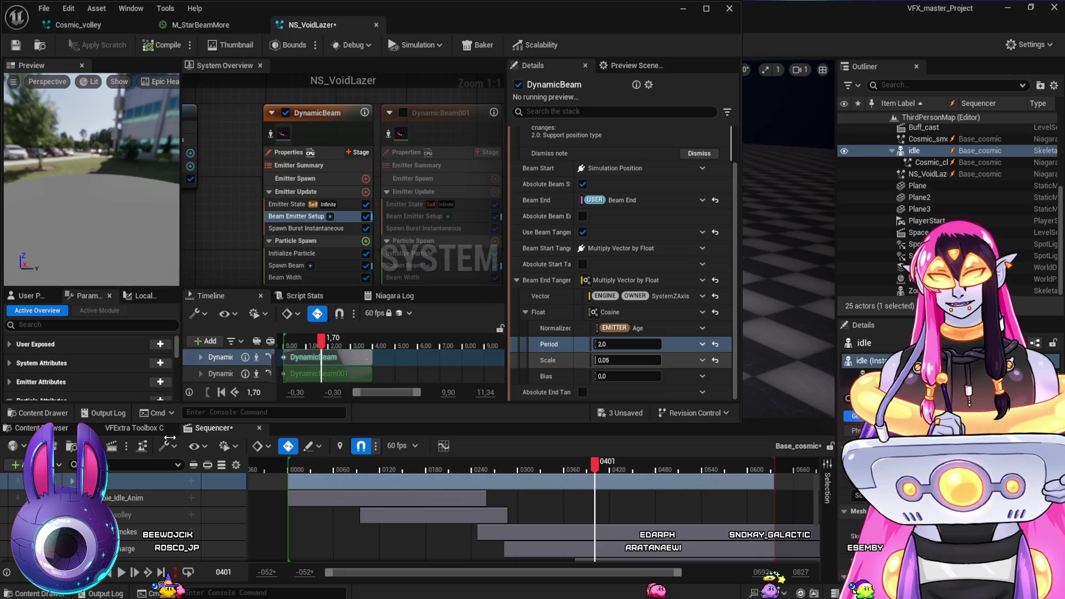
mouse_move(595, 470)
mouse_down()
mouse_move(563, 477)
mouse_move(669, 485)
mouse_move(636, 482)
mouse_up()
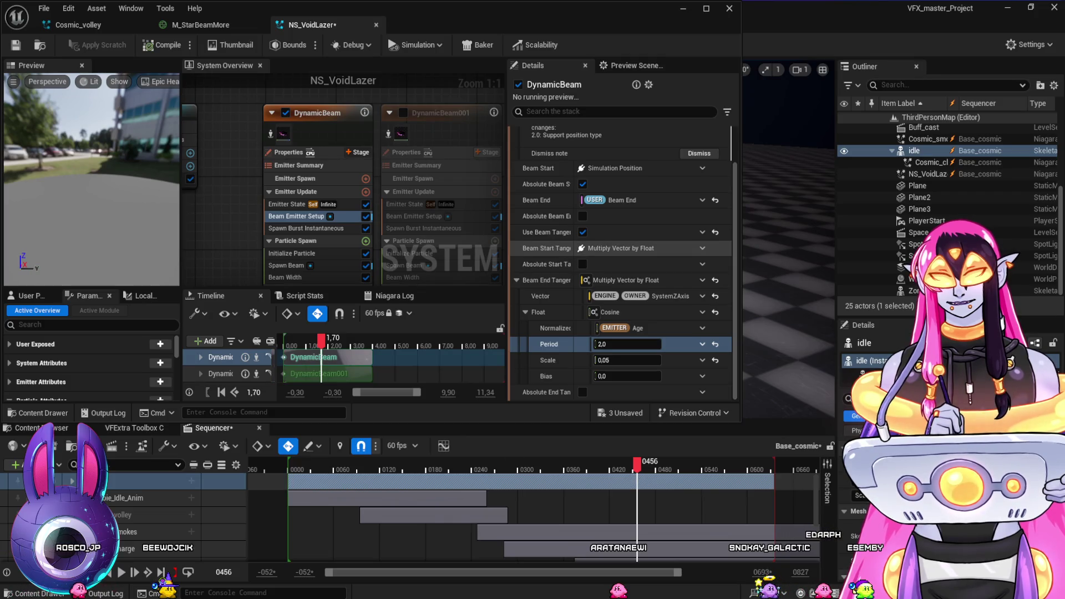
click(716, 295)
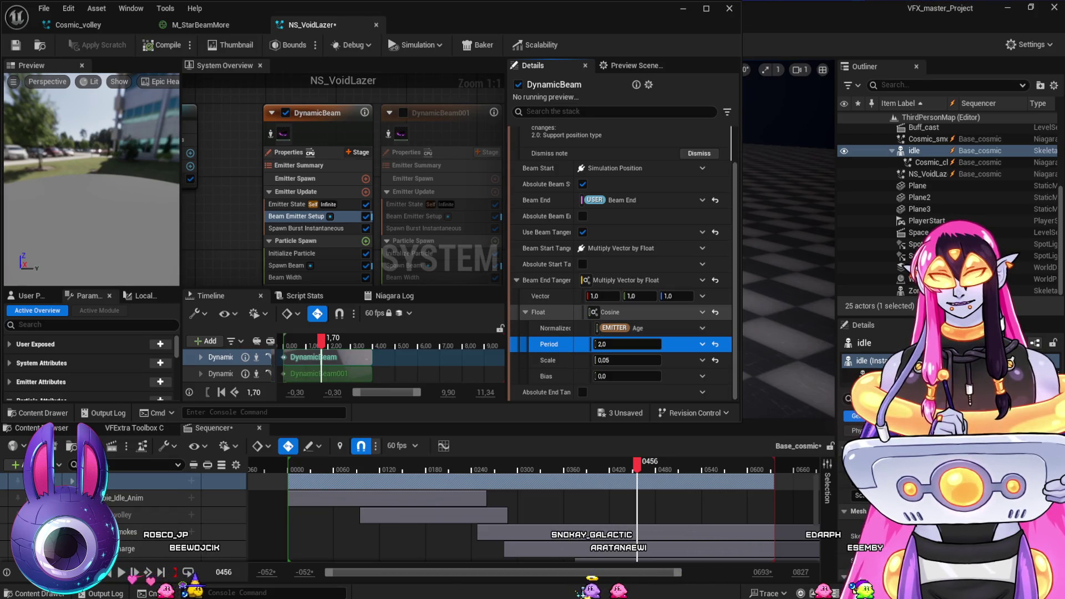
Commit the new Cosine Period value
key(Return)
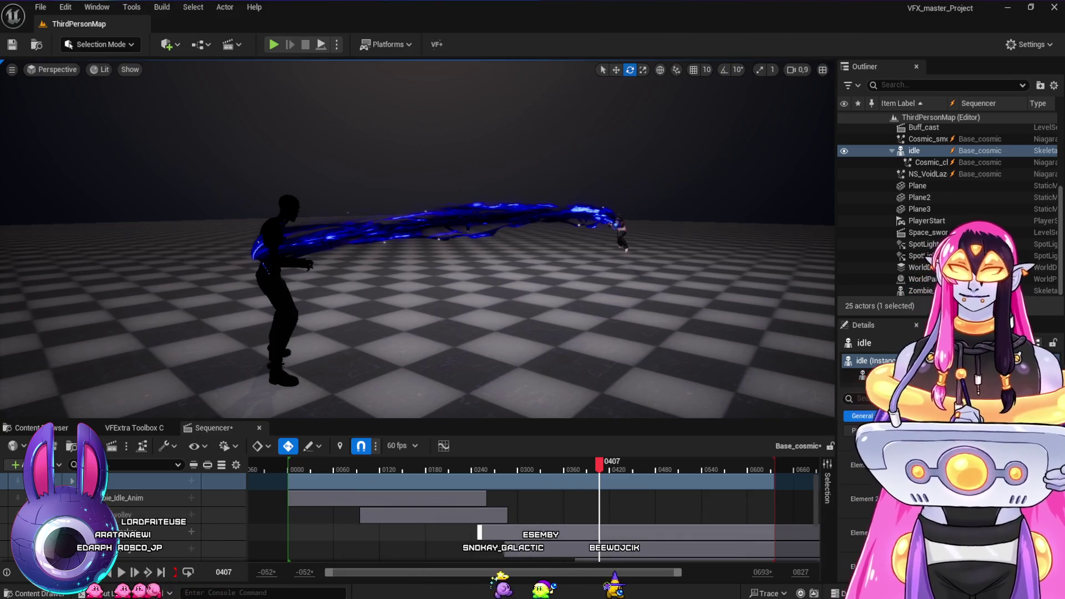
Play the sequence from frame 0282, then scrub back to frame 0371 to watch the beam
click(504, 462)
key(space)
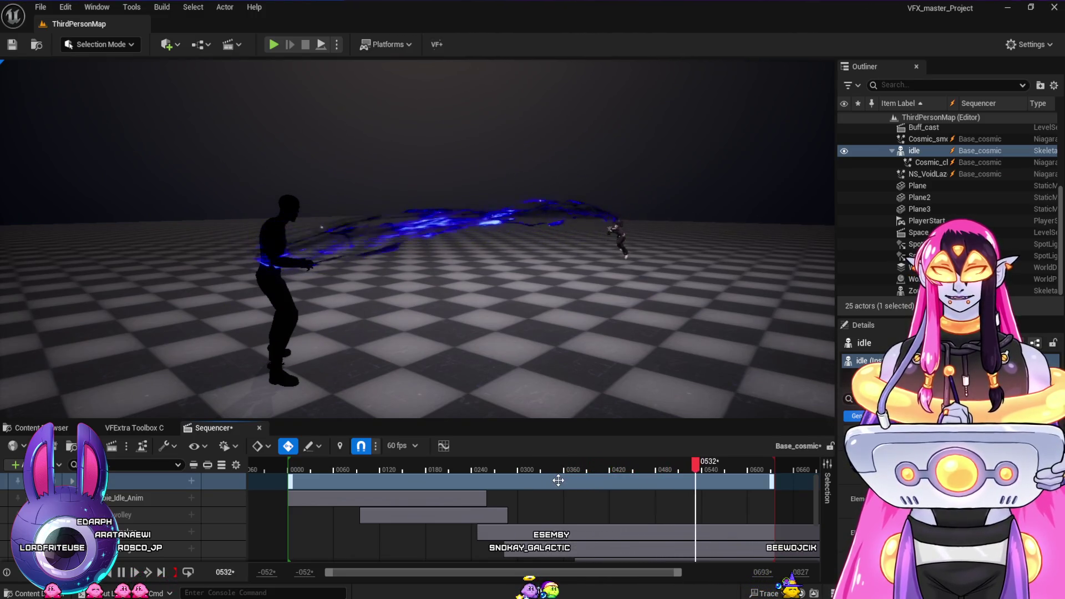
key(space)
mouse_move(629, 471)
mouse_down()
mouse_move(563, 471)
mouse_move(717, 511)
mouse_move(544, 512)
mouse_move(706, 551)
mouse_move(577, 545)
mouse_up()
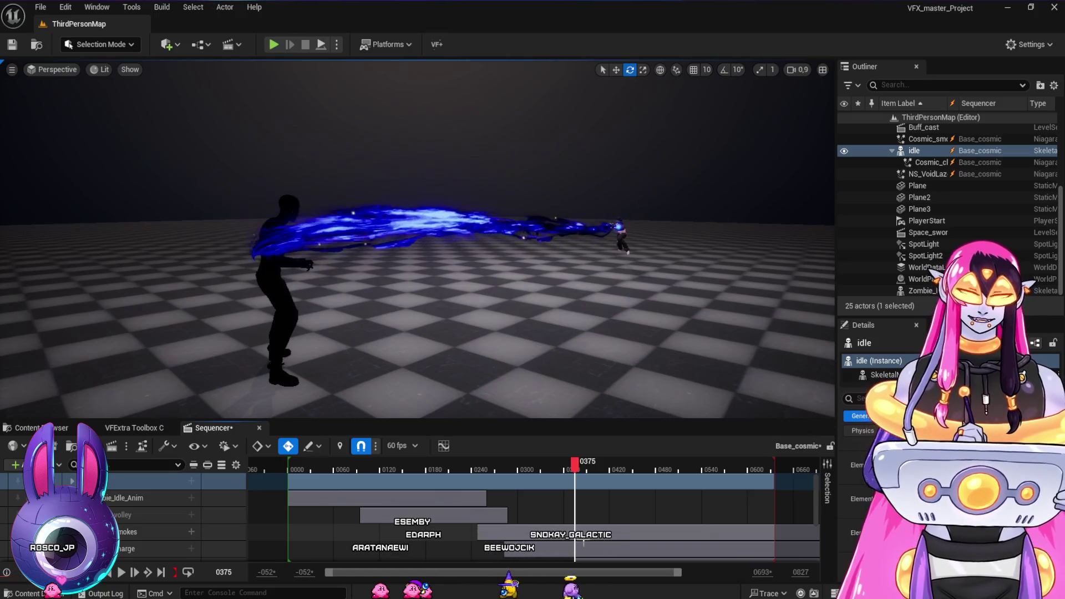
Scrub the sequence back and forth to check the wavy beam, then return to NS_VoidLazer
mouse_move(533, 467)
mouse_down()
mouse_move(523, 478)
mouse_move(561, 491)
mouse_up()
mouse_move(593, 503)
mouse_down()
mouse_move(697, 540)
mouse_move(563, 557)
mouse_move(677, 593)
mouse_up()
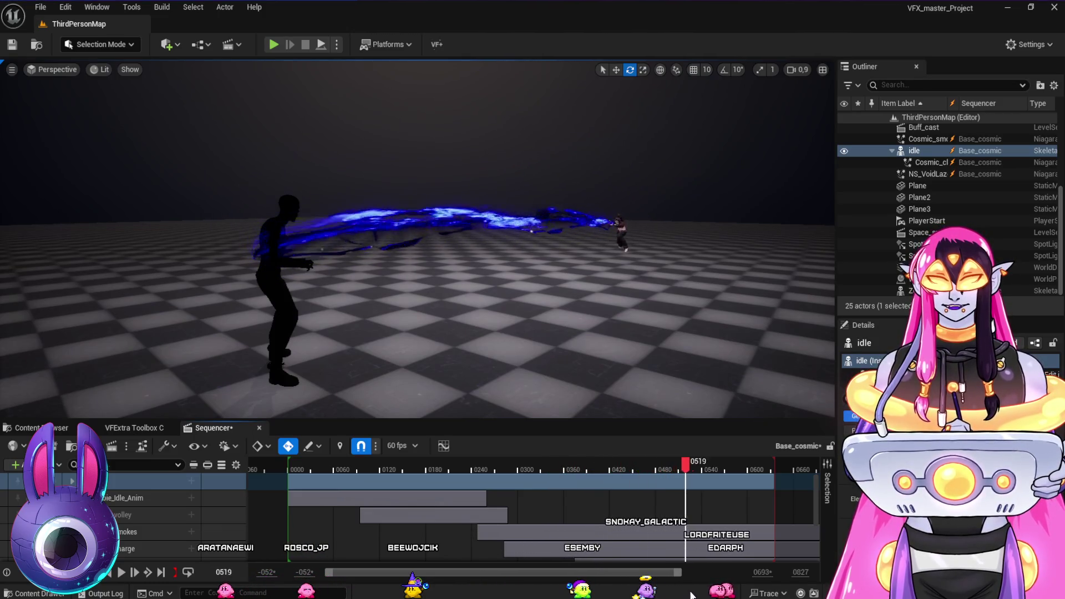
drag(541, 586, 577, 582)
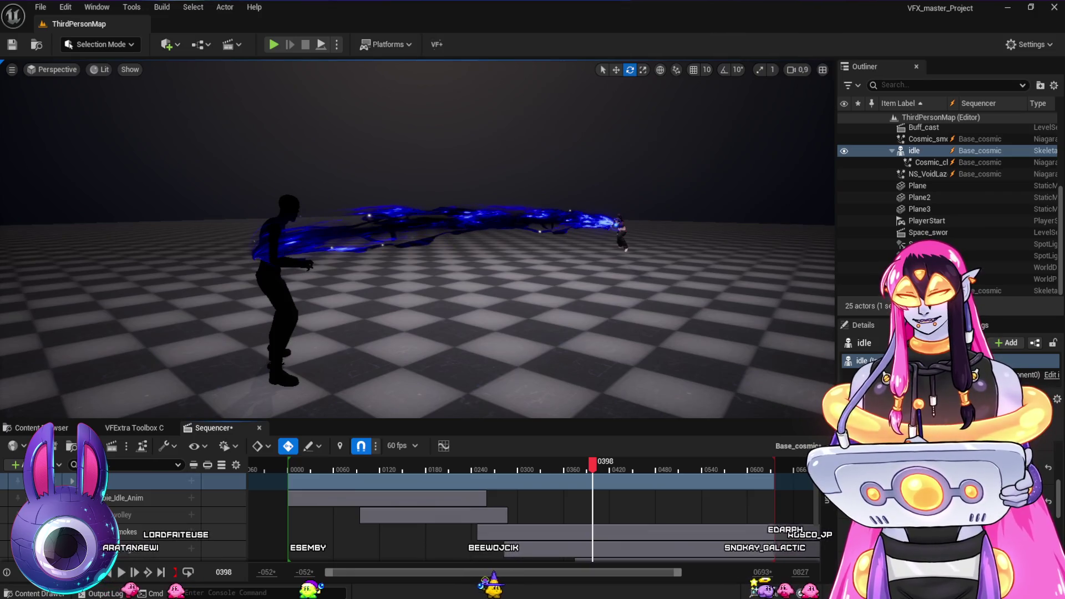
key(alt+Tab)
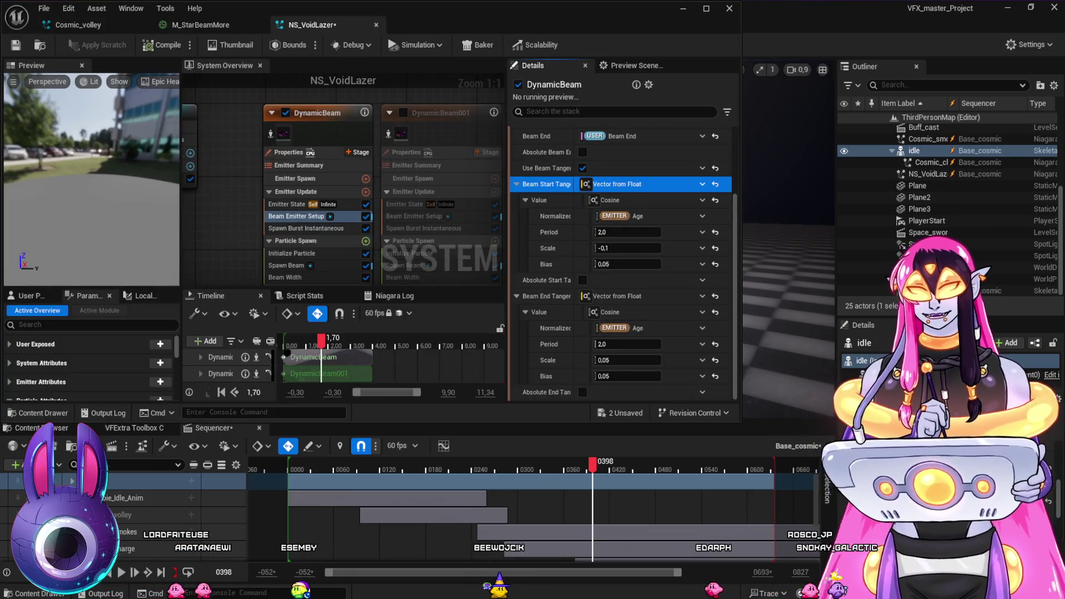
Reset Beam Start Tangent to a plain 0.0 and drive Beam End Tangent with a Sine Waveform
key(super+Up)
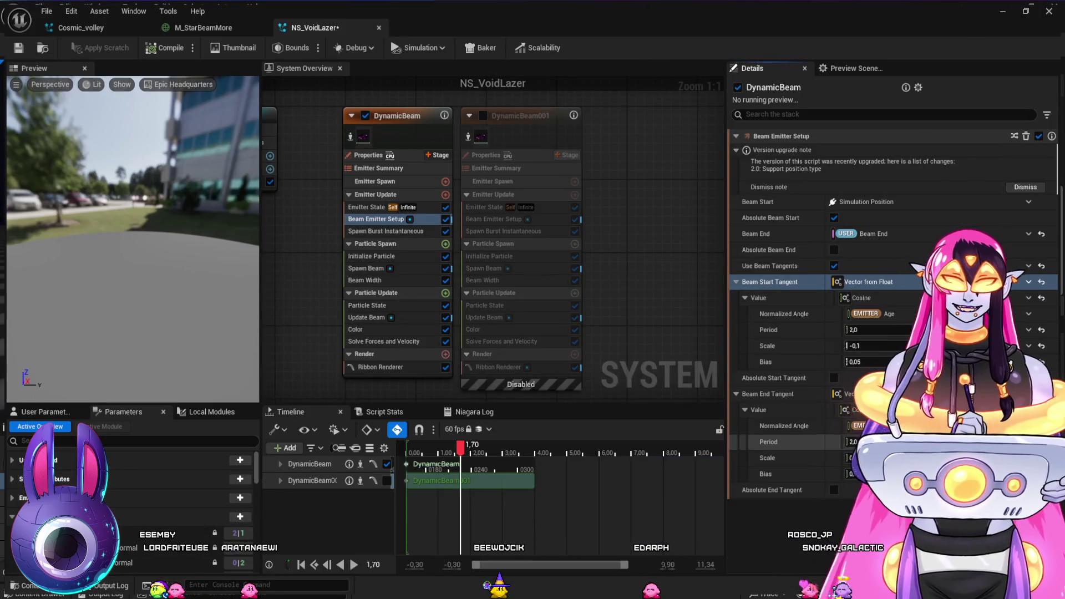
click(758, 298)
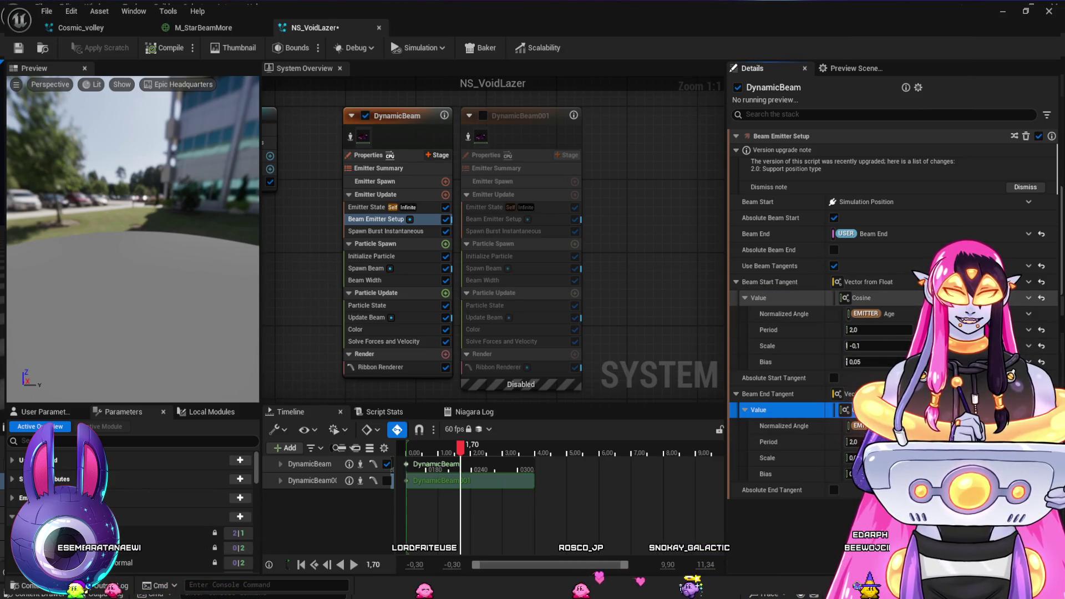
key(ctrl+z)
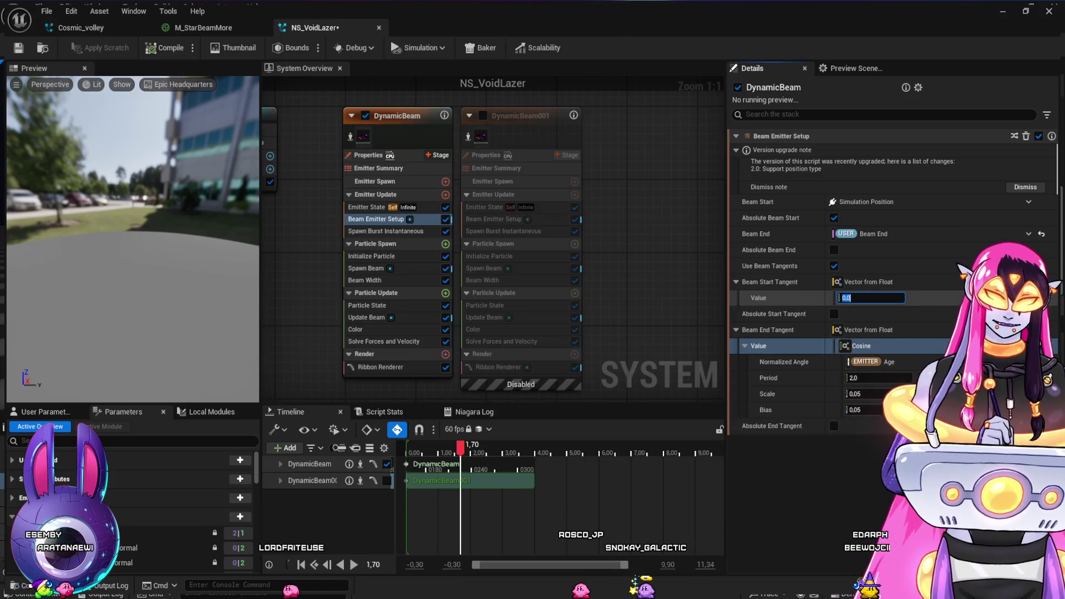
click(776, 346)
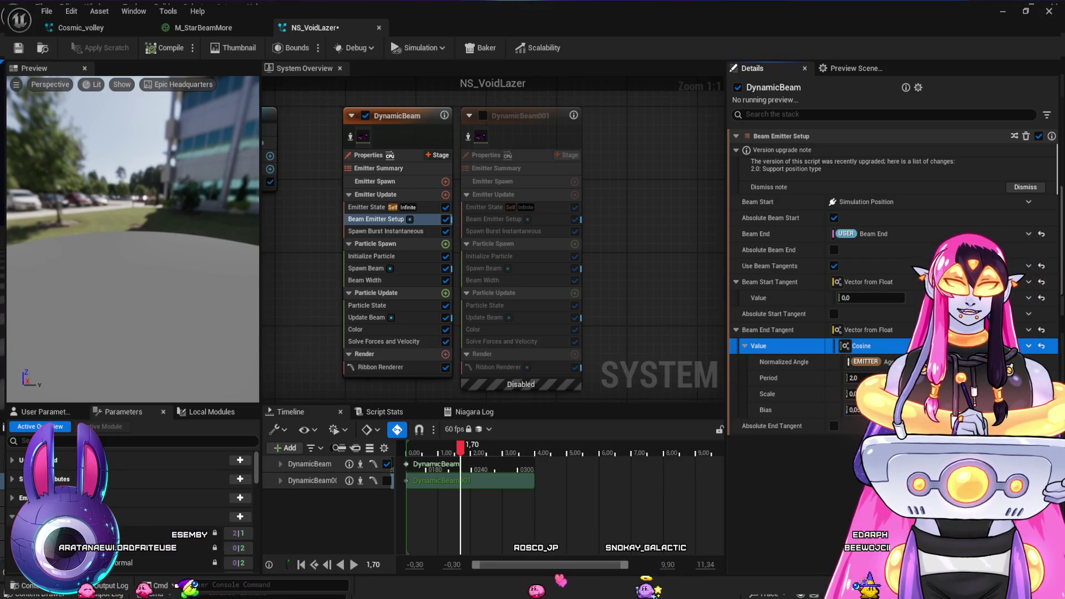
click(1042, 346)
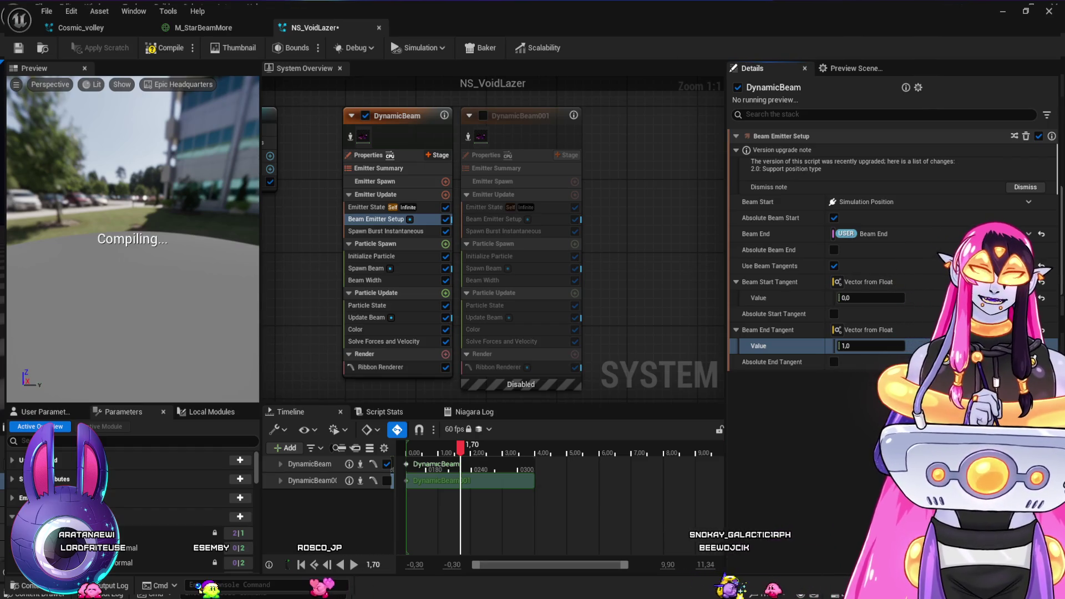
key(Return)
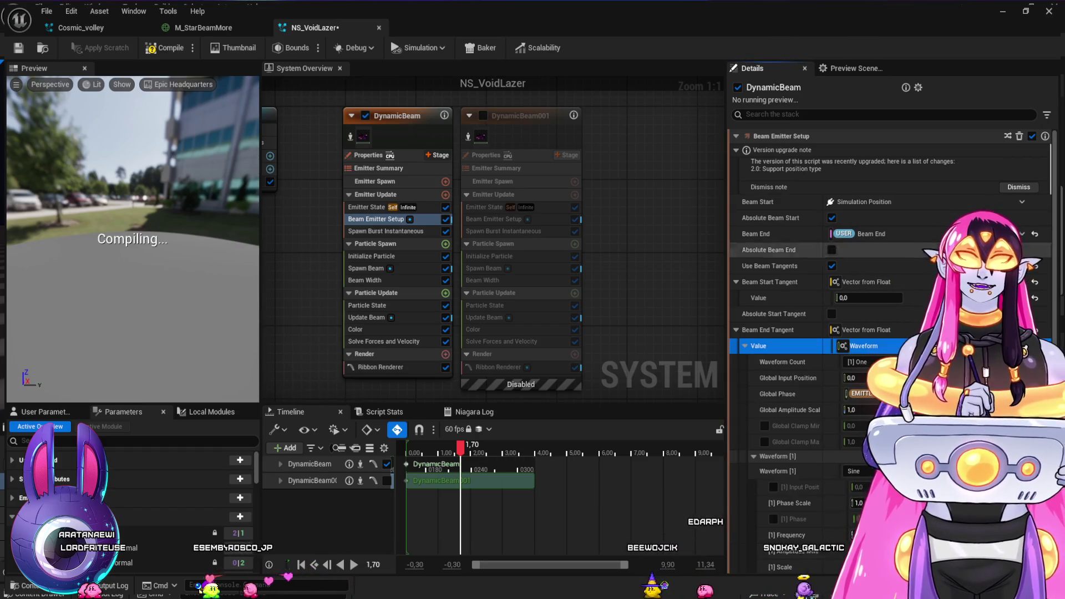
Try the waveform's Global Input at -0.3, drag it interactively, then commit it as 0
scroll(832, 333, down, 2)
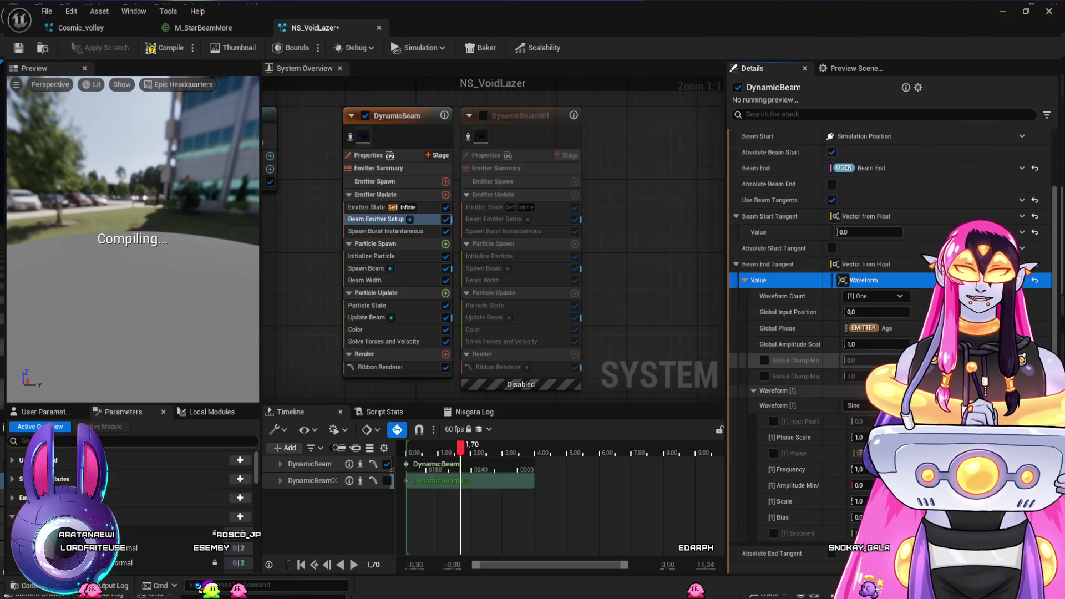
click(754, 390)
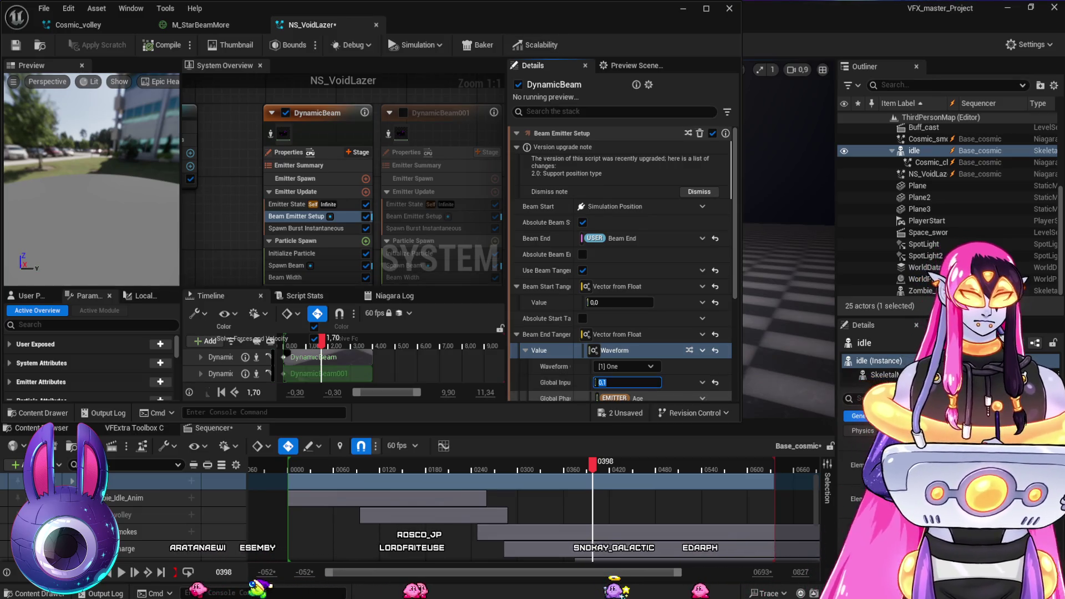
click(554, 367)
click(627, 383)
text(-0.3)
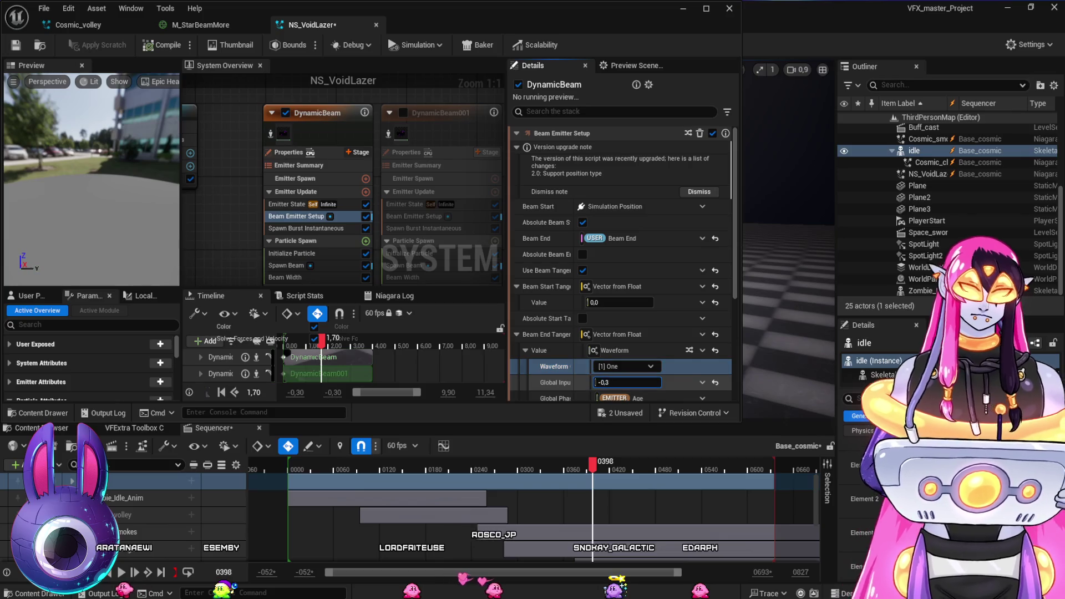
drag(627, 383, 643, 382)
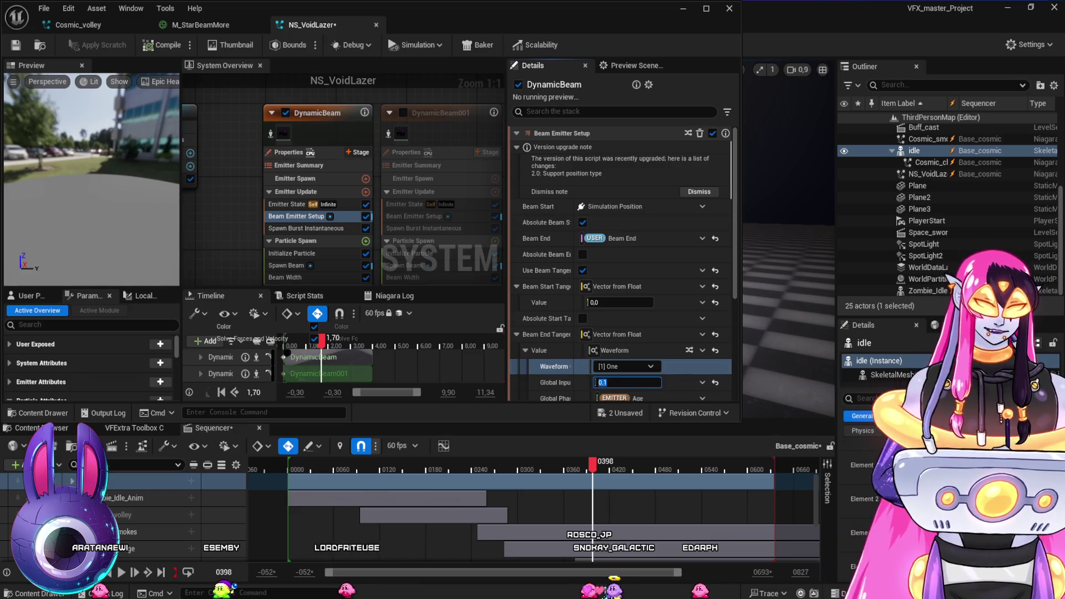
key(Return)
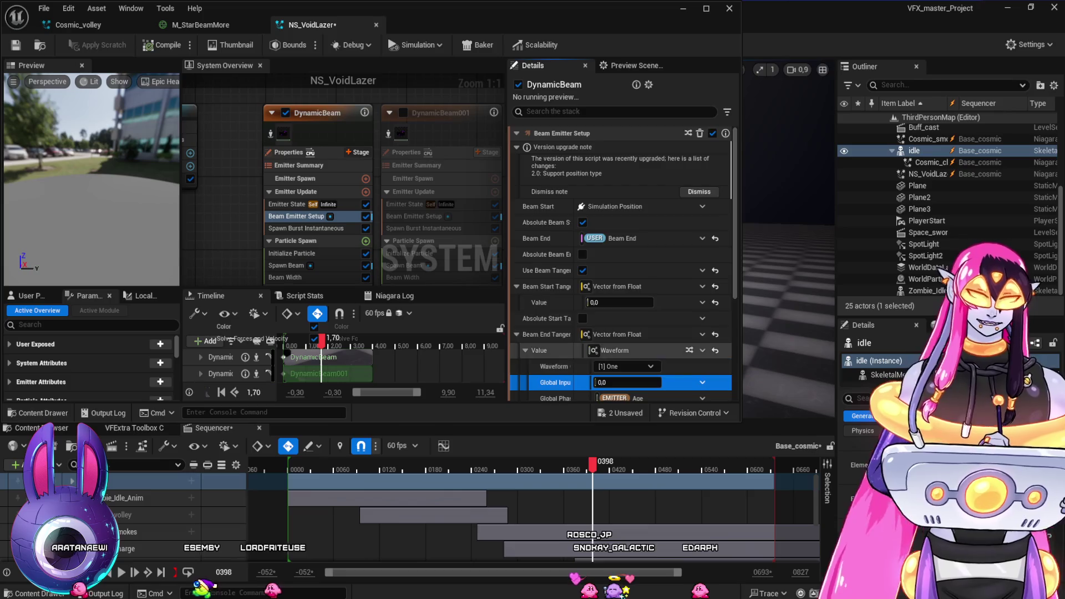
Set the waveform's Global Amplitude to 0 and its Global Input to 0.1
scroll(621, 261, down, 3)
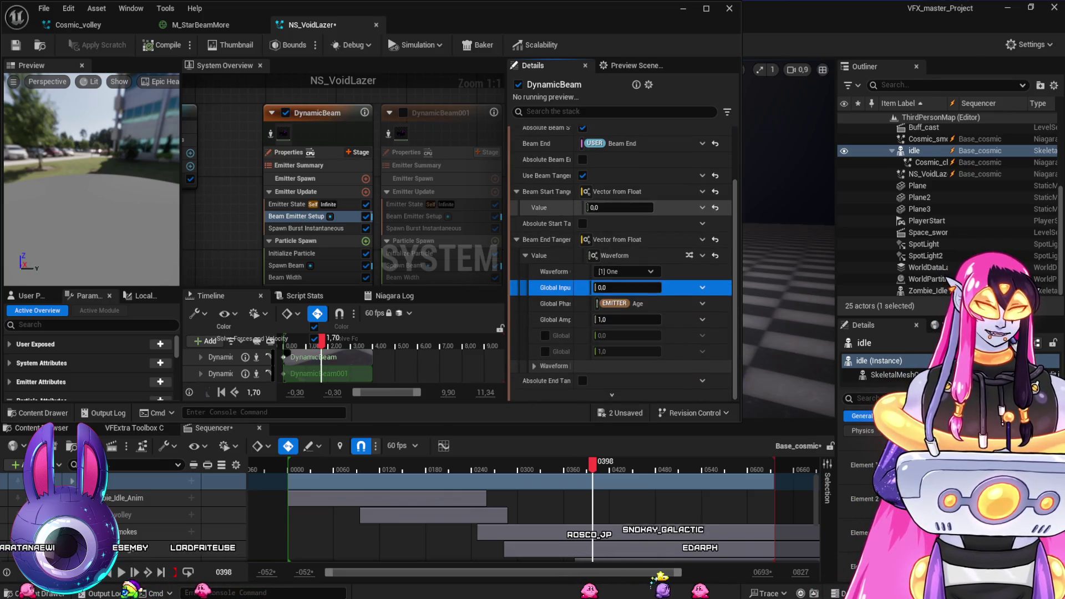
click(627, 319)
text(0)
click(627, 288)
text(0,1)
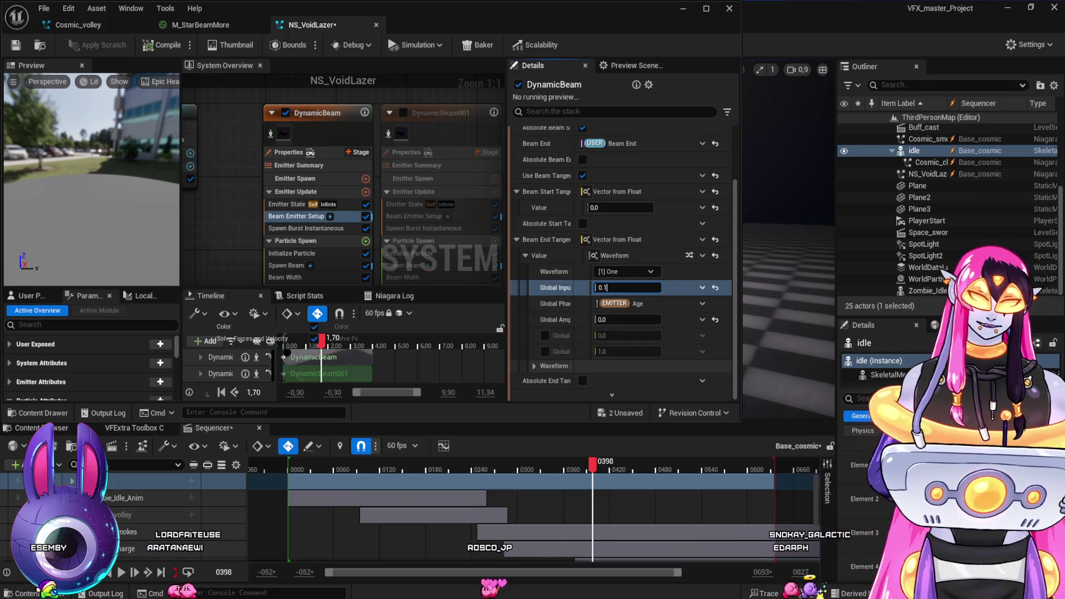
key(Return)
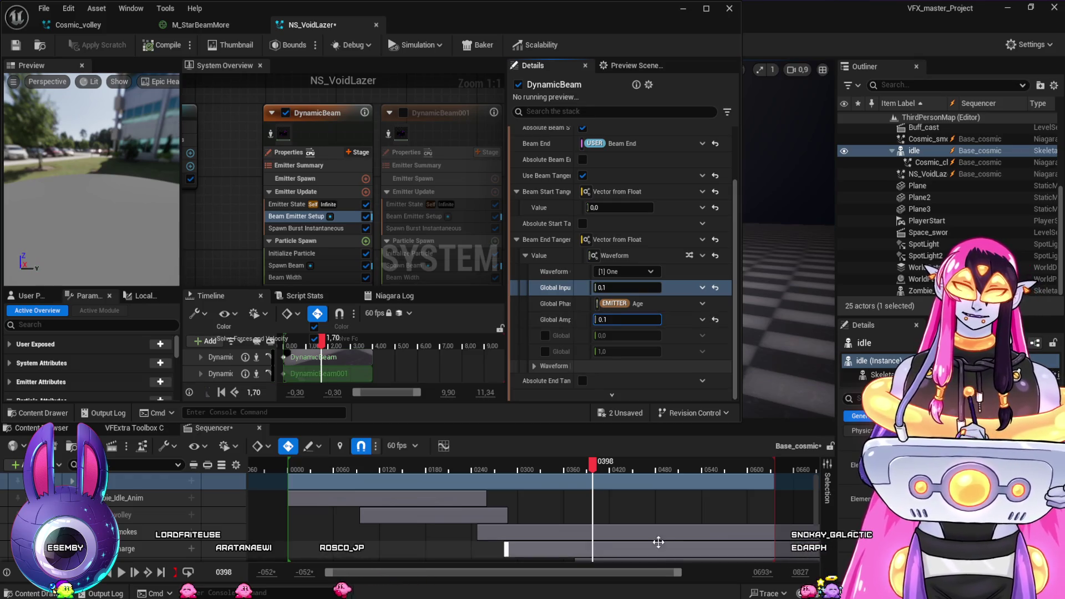
Scrub the sequence in the level viewport to preview the updated blue beam
drag(595, 471, 568, 468)
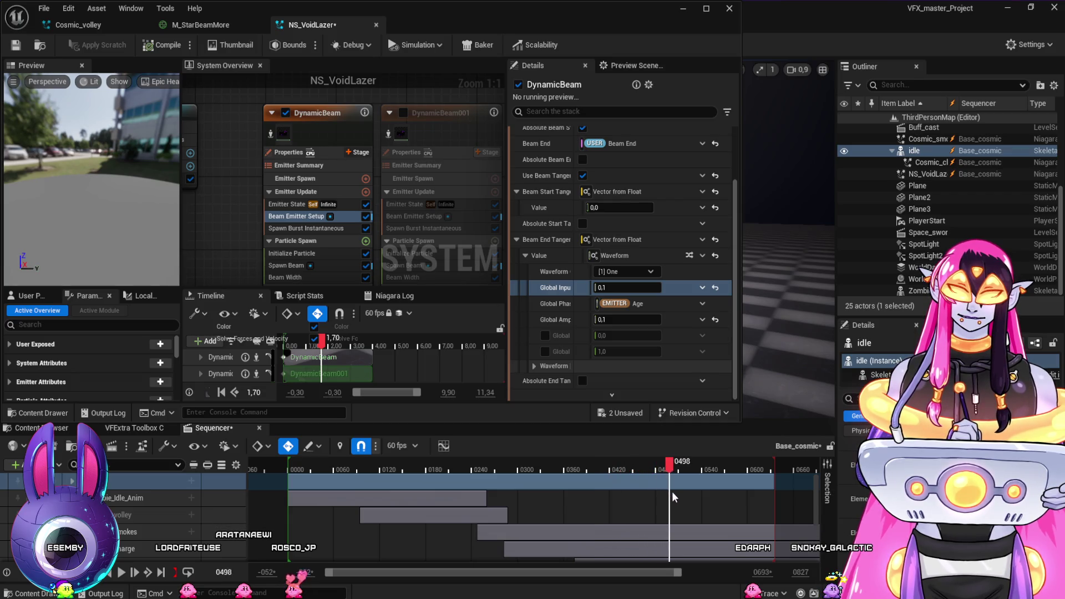
drag(688, 497, 706, 497)
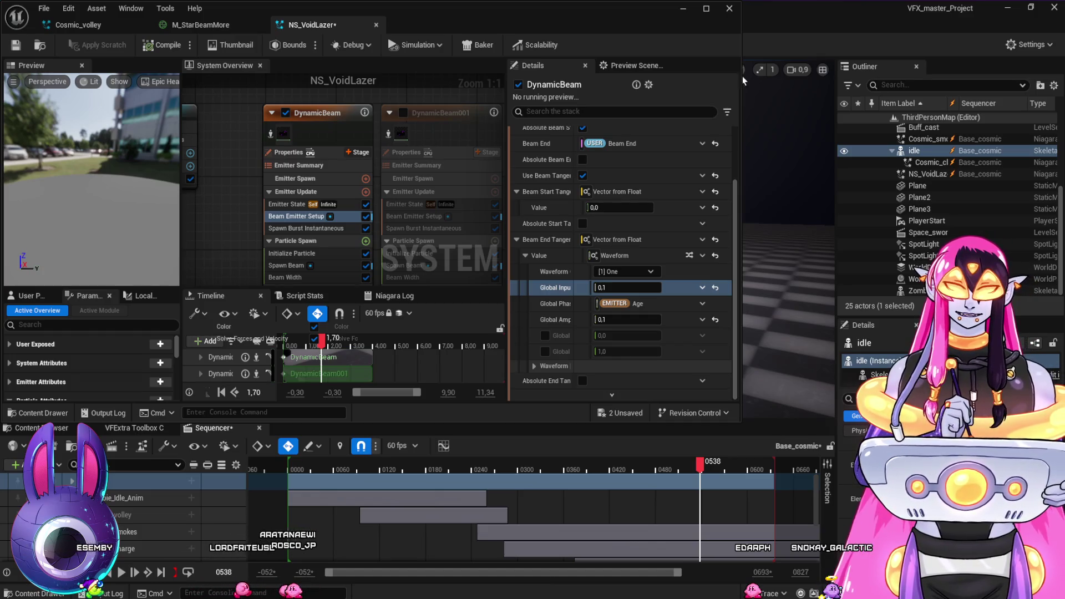
key(alt+Tab)
mouse_move(600, 466)
mouse_down()
mouse_move(573, 468)
mouse_move(676, 477)
mouse_up()
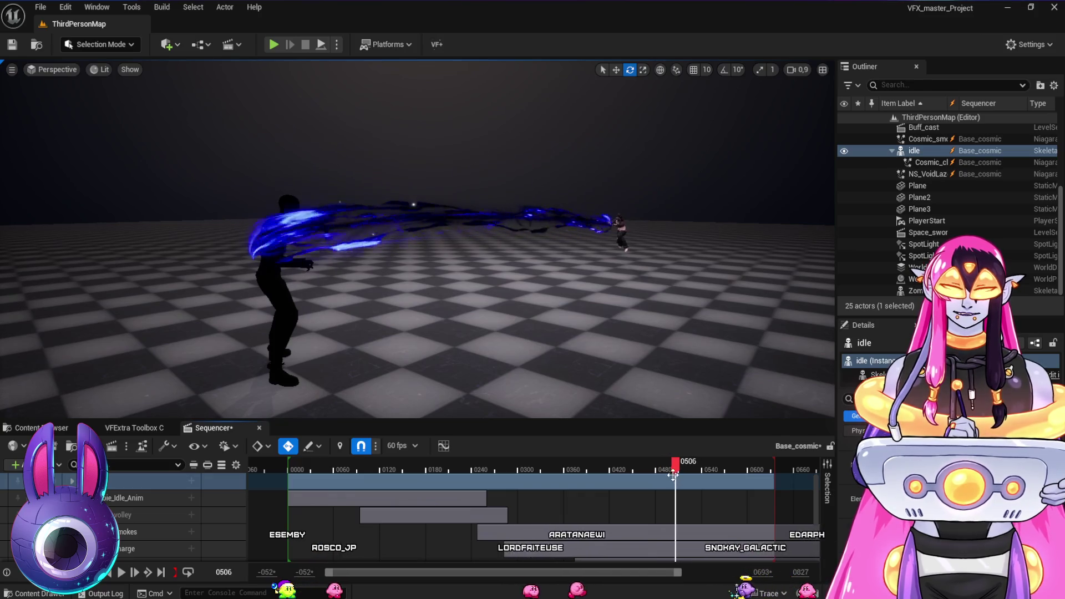
Bring the NS_VoidLazer Niagara editor back to the front
key(alt+Tab)
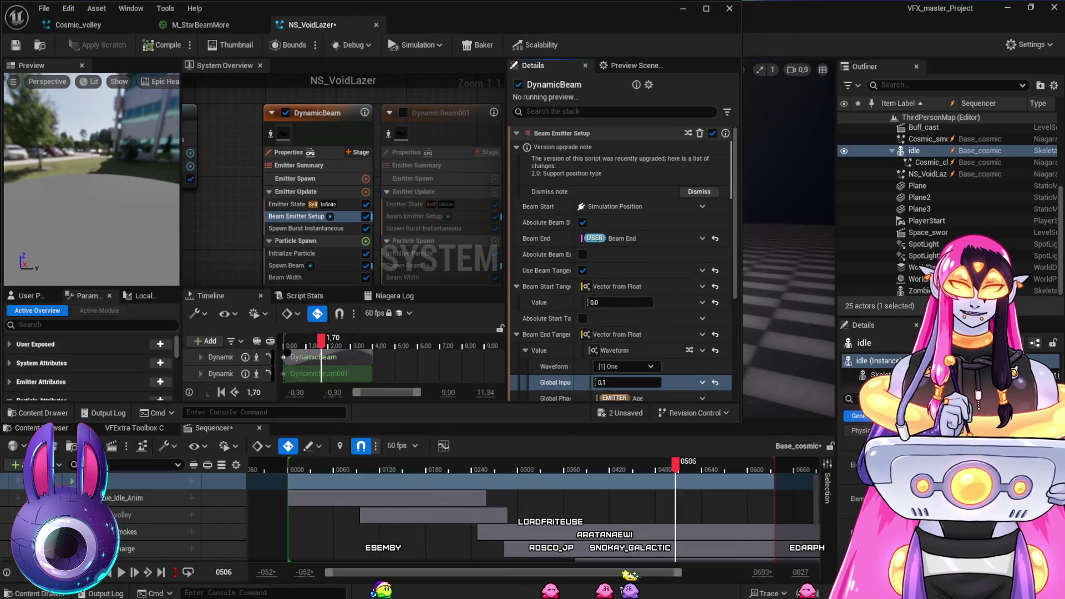
Enlarge the Niagara editor and change the Waveform [1] type from Sine to Pendulum
scroll(622, 255, down, 4)
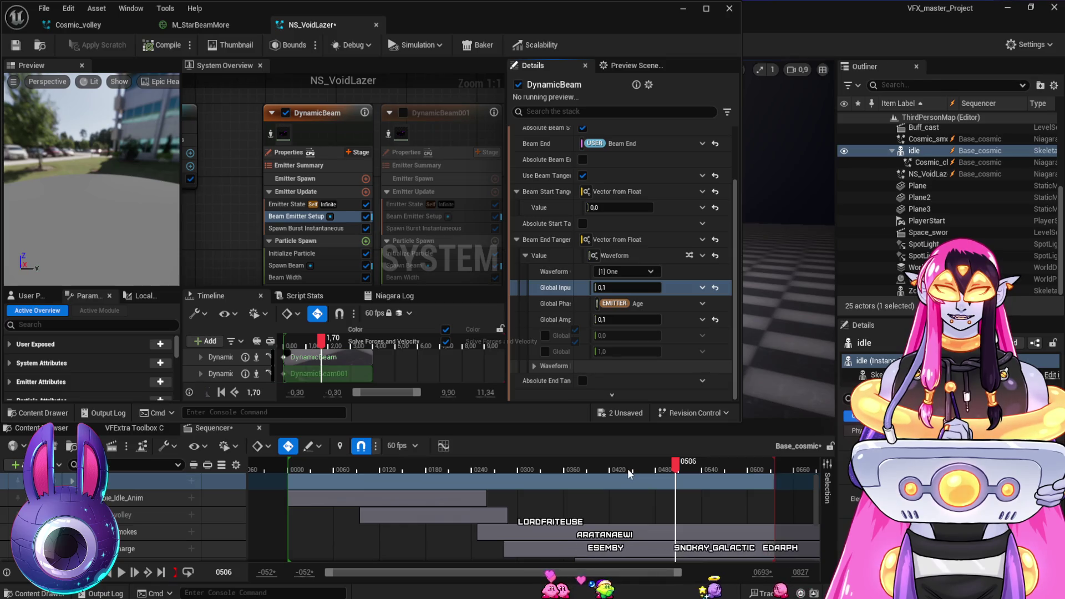
drag(632, 472, 777, 524)
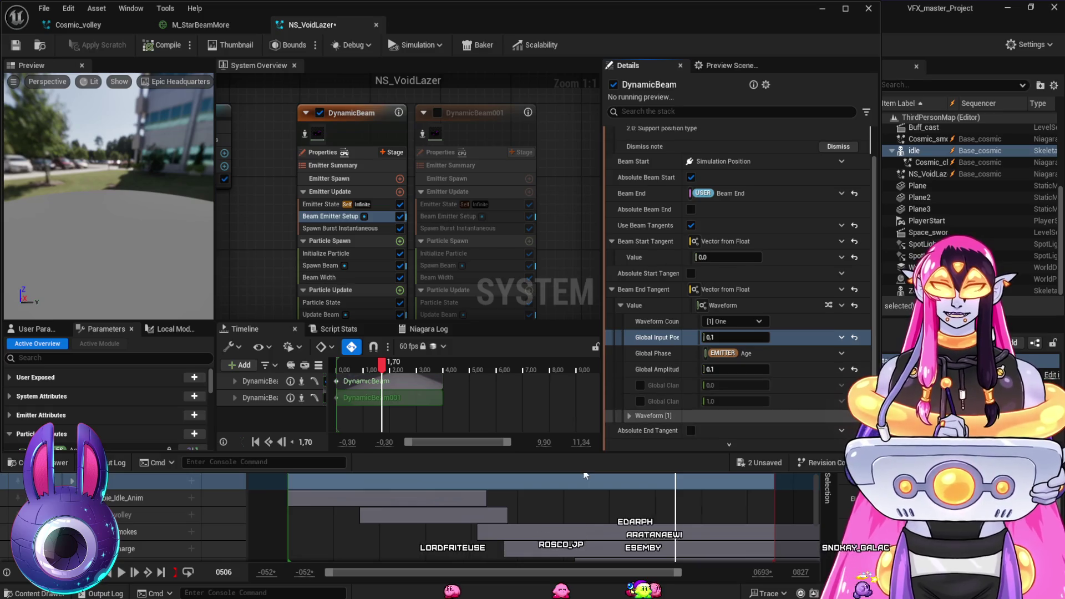
click(629, 415)
scroll(721, 333, down, 3)
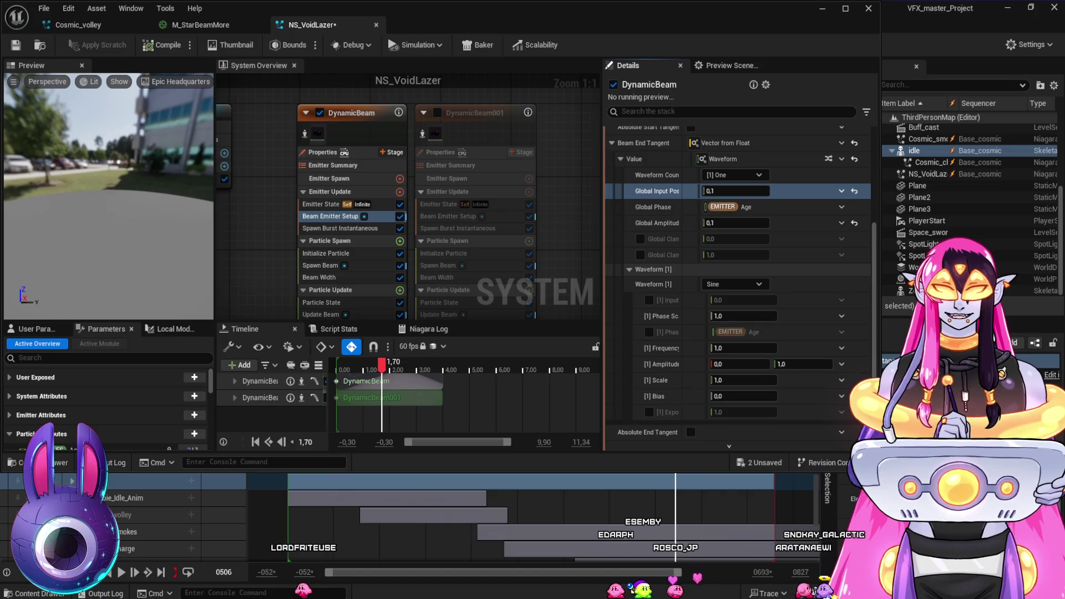
click(734, 284)
click(734, 348)
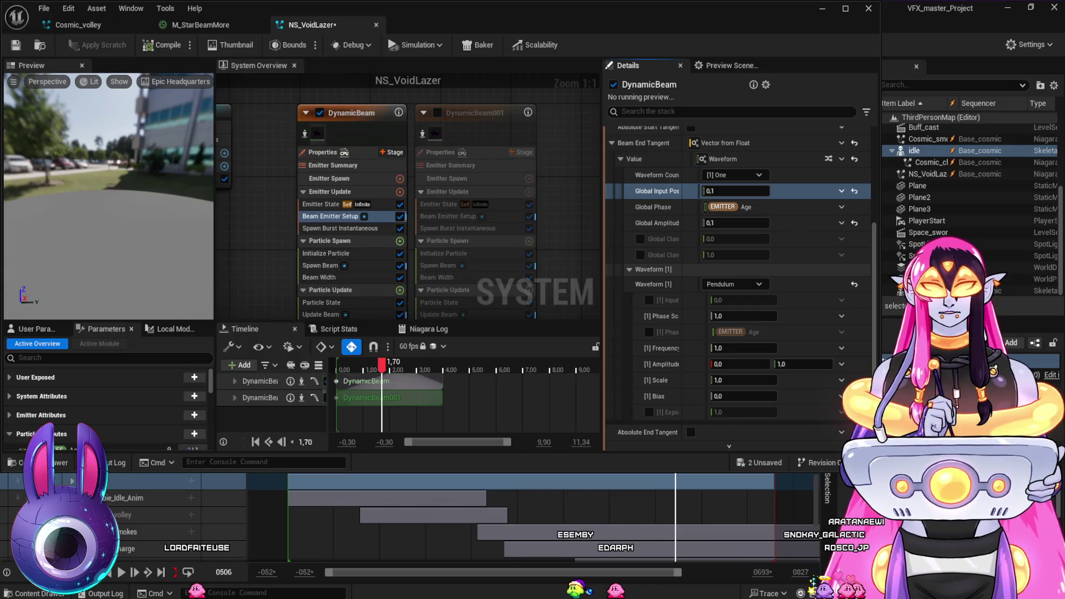
Back in the level, rewind to an earlier frame and play the sequence
click(606, 470)
mouse_move(606, 471)
mouse_down()
mouse_move(581, 469)
mouse_move(673, 482)
mouse_move(560, 488)
mouse_move(571, 485)
mouse_up()
key(space)
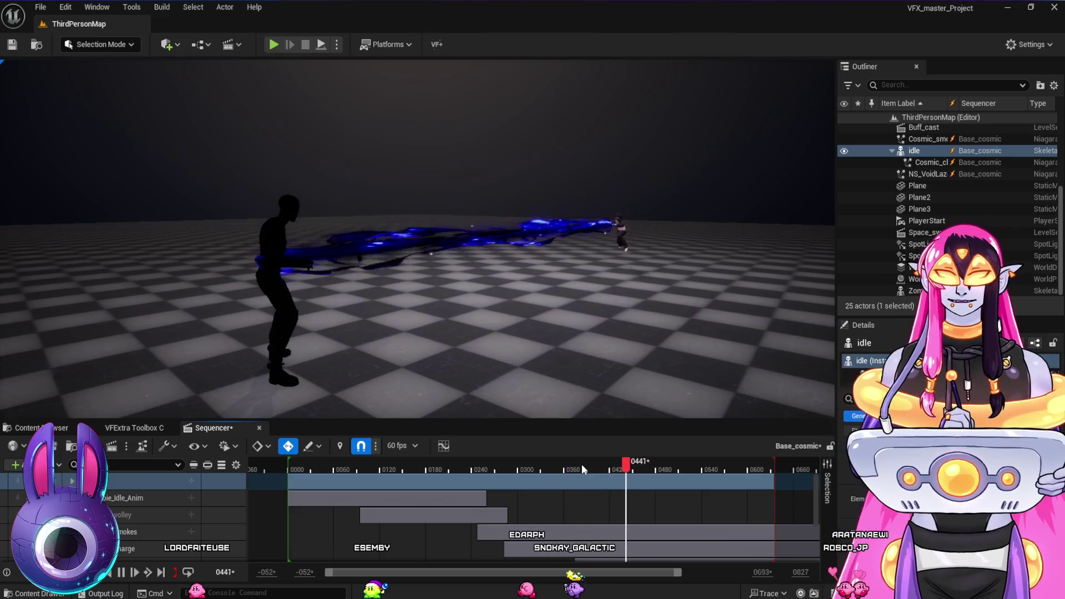
Stop playback and bring the NS_VoidLazer editor back, maximized to fill the screen
key(space)
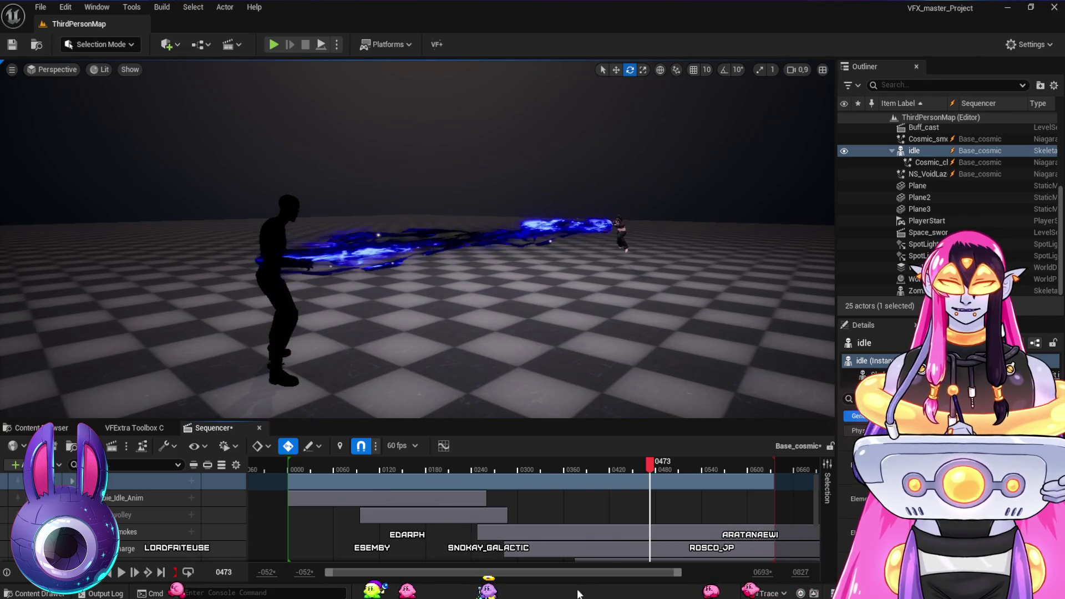
key(alt+Tab)
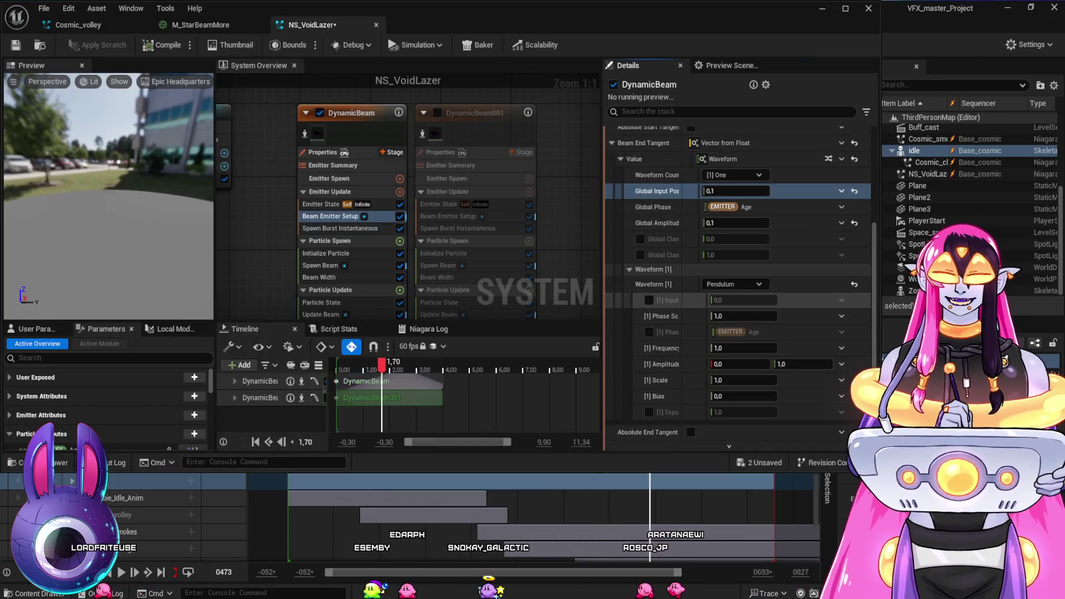
key(super+Up)
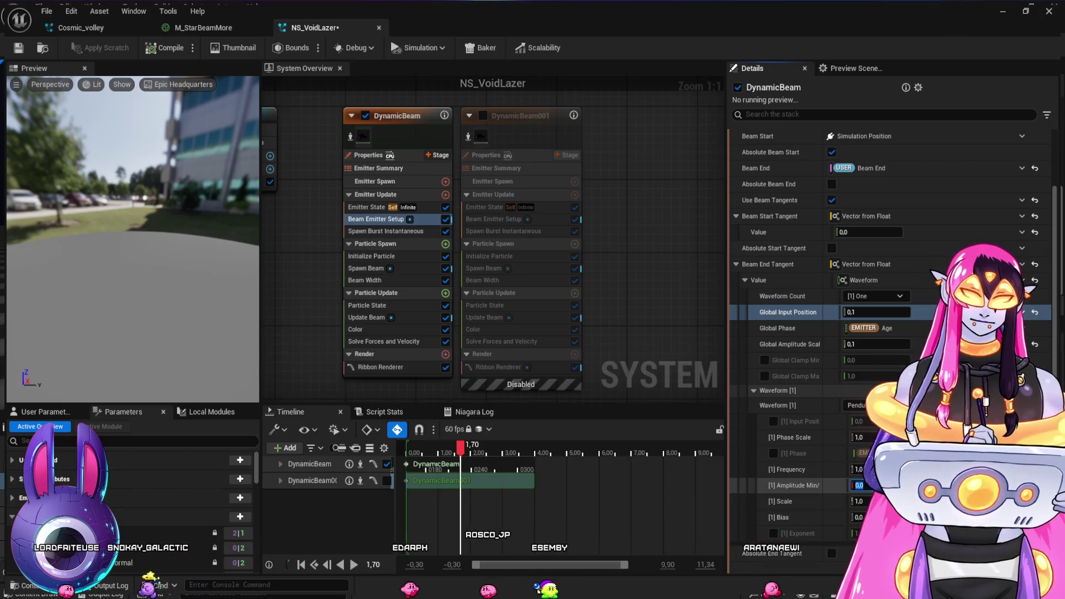
Edit the Pendulum waveform's Amplitude Min value, then rewind the sequence in the level
click(859, 486)
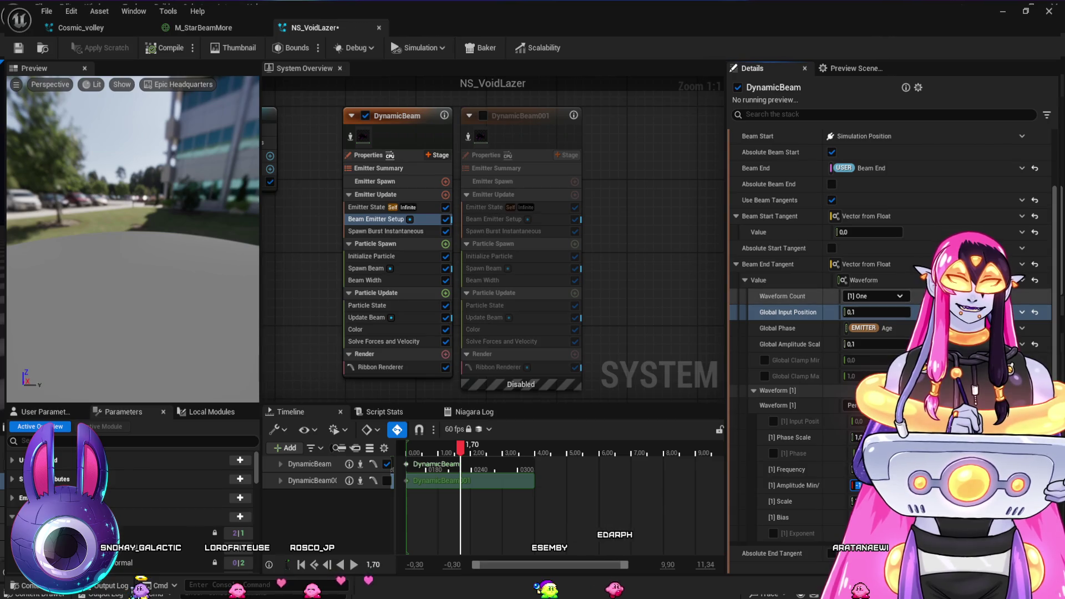
text(-1,)
click(782, 297)
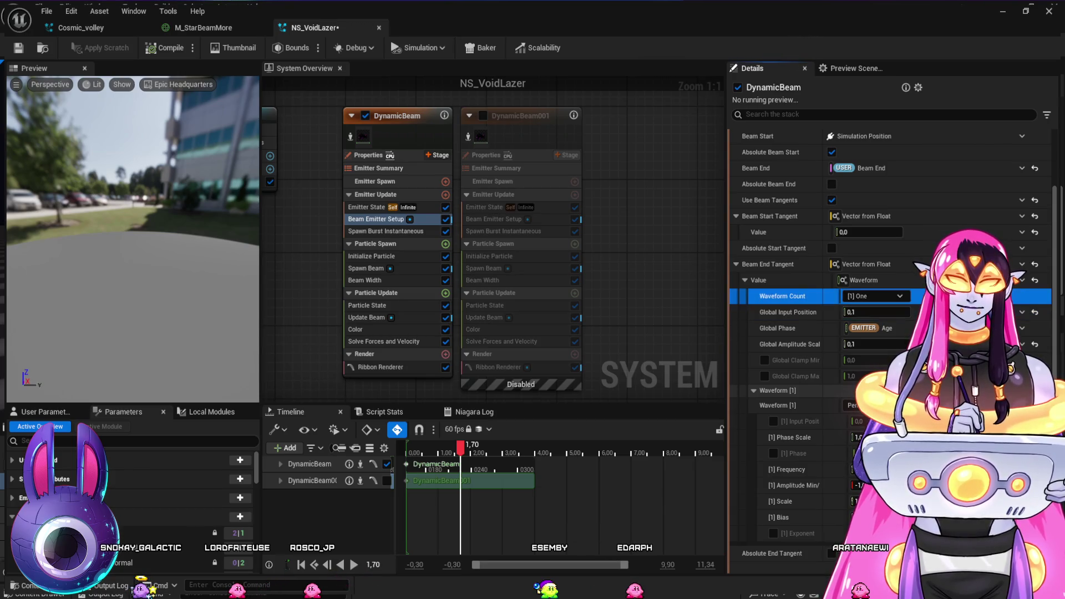
click(778, 391)
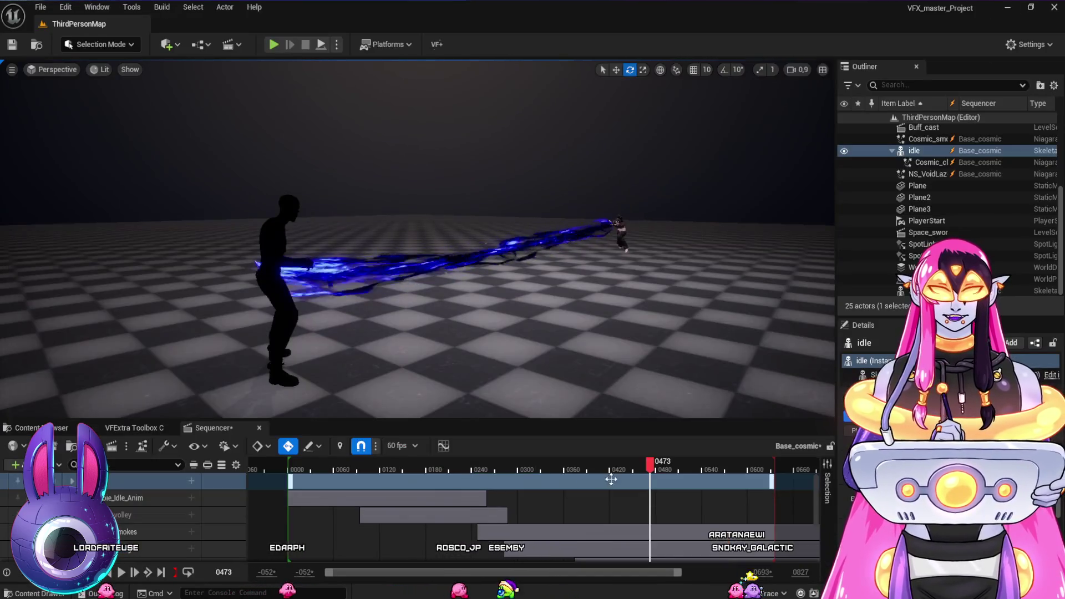
mouse_move(650, 463)
mouse_down()
mouse_move(567, 474)
mouse_move(649, 507)
mouse_up()
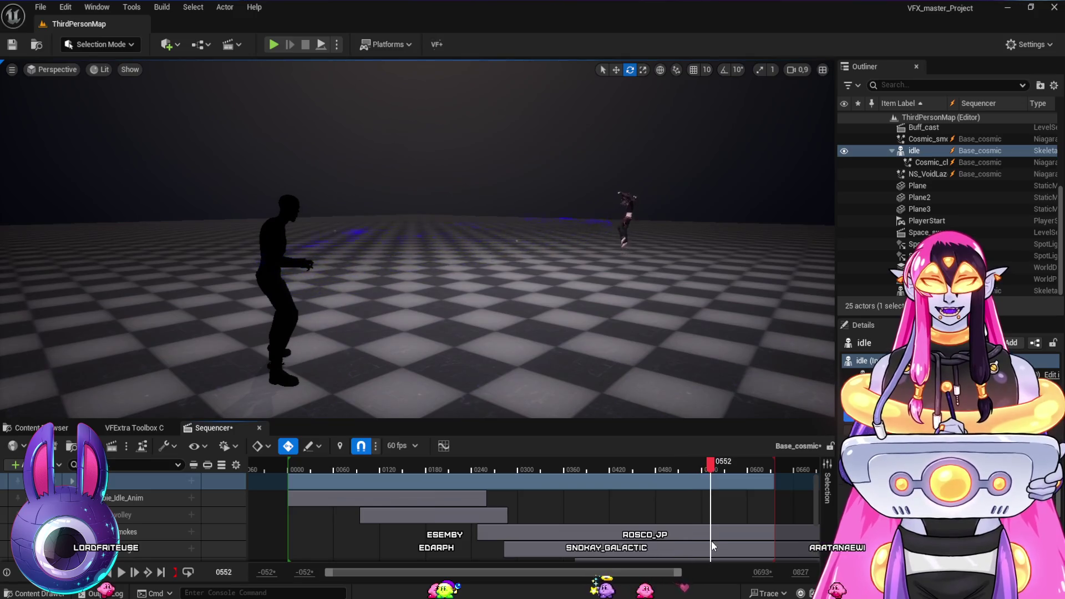
Replay the beam from before it fires, return to frame 0394, and select the NS_VoidLazer track
drag(638, 550, 564, 541)
key(space)
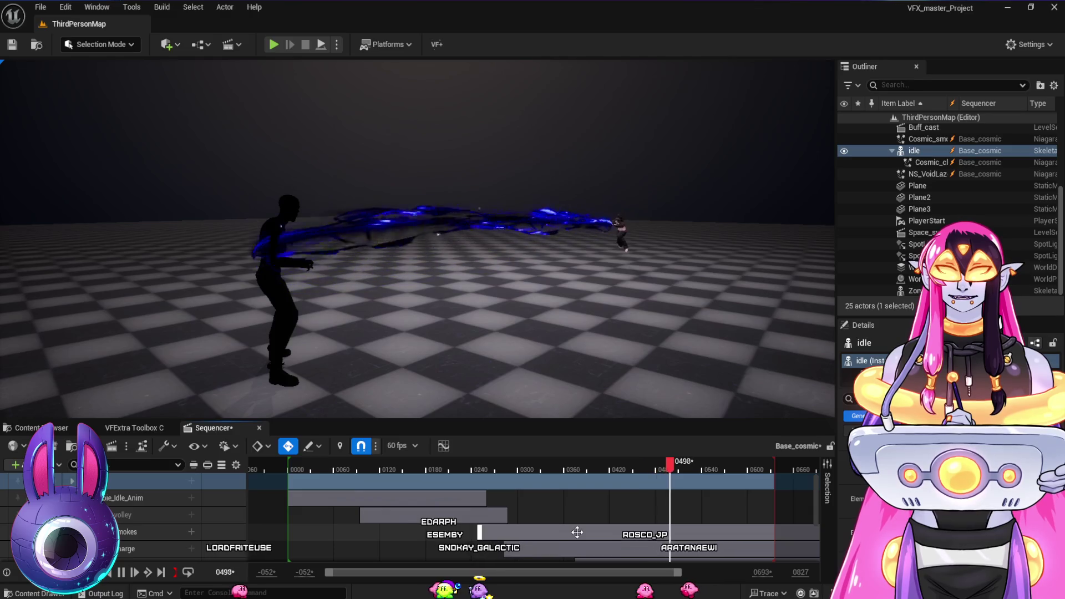
mouse_move(589, 479)
mouse_down()
mouse_move(566, 478)
mouse_move(588, 477)
mouse_up()
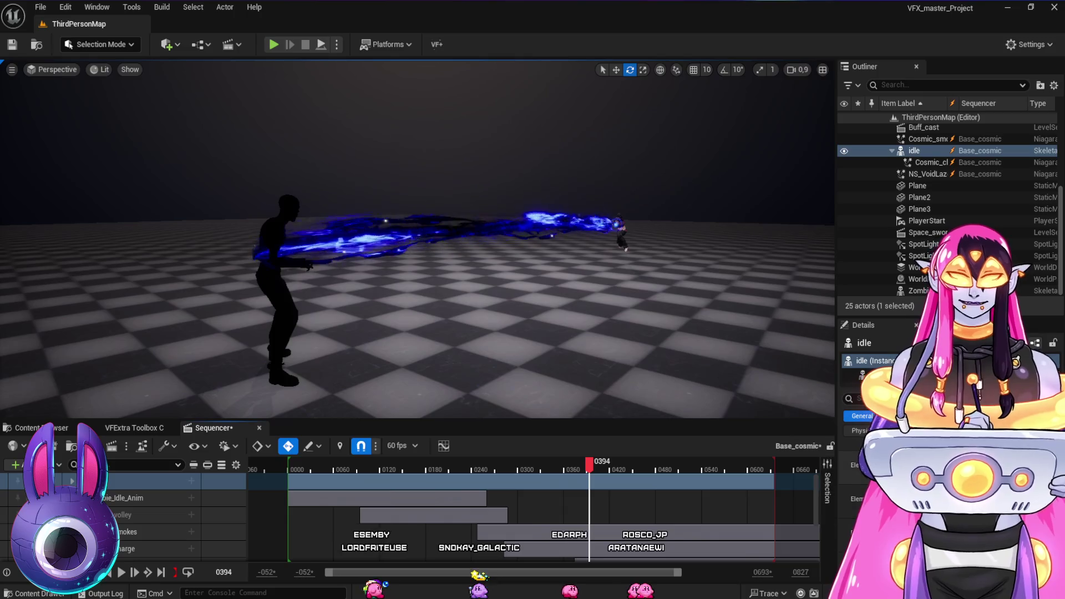
scroll(158, 547, down, 2)
scroll(159, 546, up, 1)
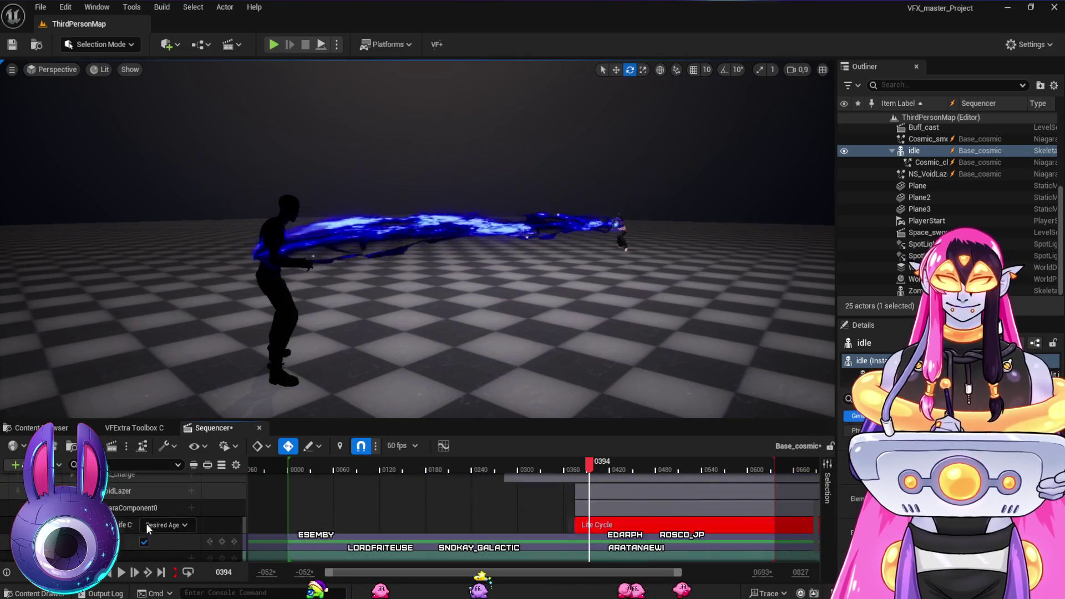
click(139, 494)
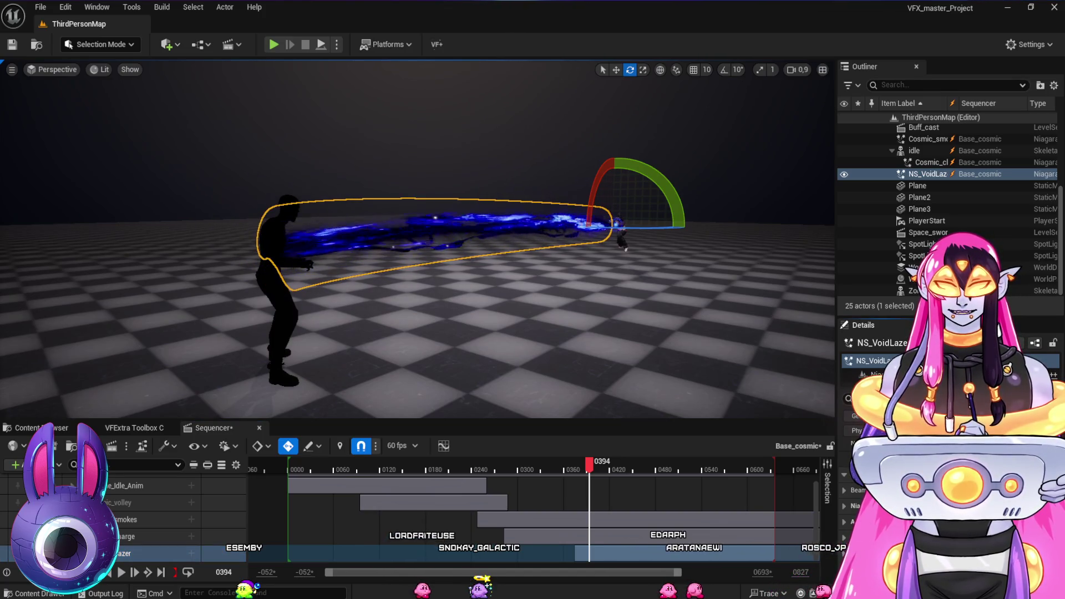
Replay the laser from around frame 0351 several times, starting and stopping playback
mouse_move(589, 465)
mouse_down()
mouse_move(566, 471)
mouse_move(724, 513)
mouse_up()
click(557, 469)
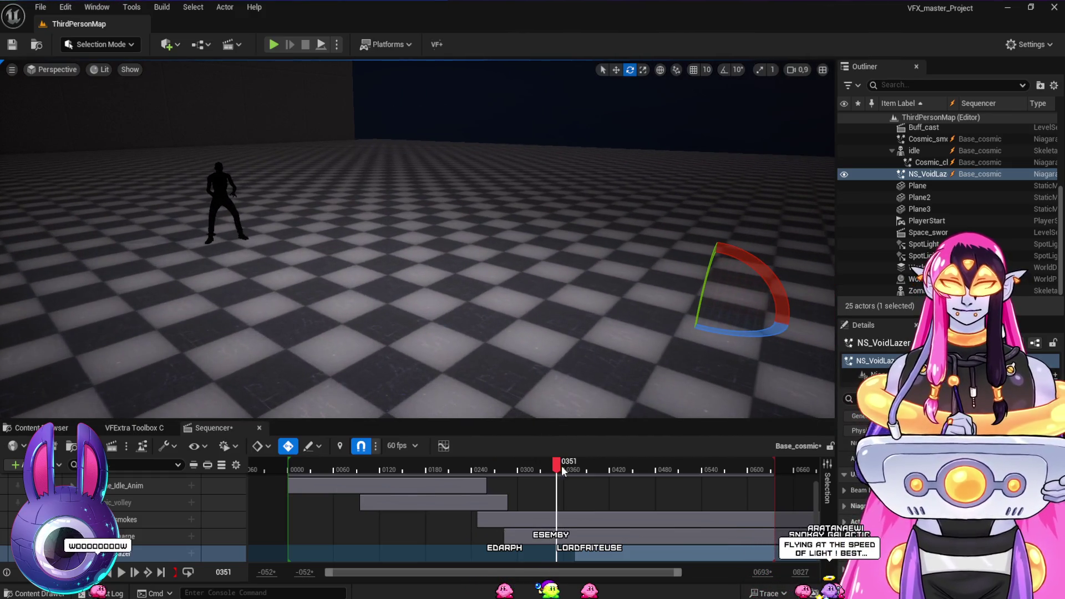
key(space)
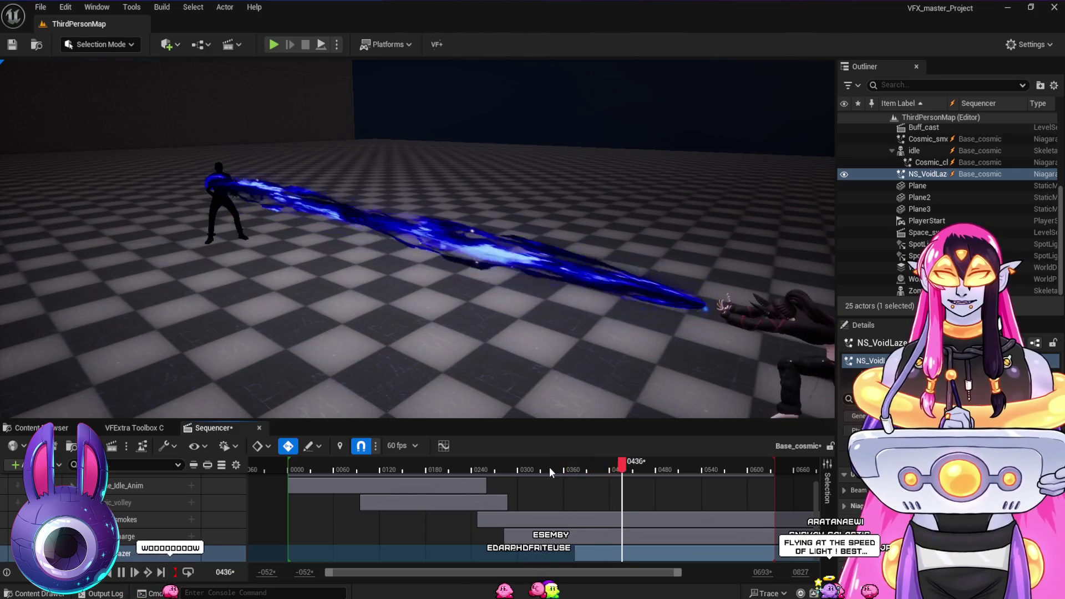
click(566, 467)
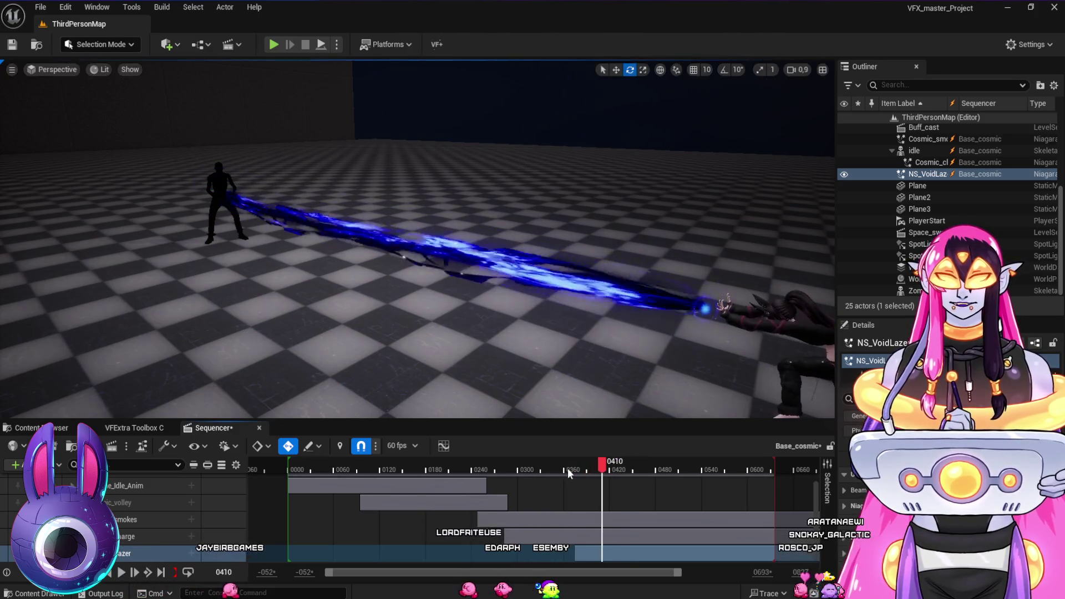
click(523, 467)
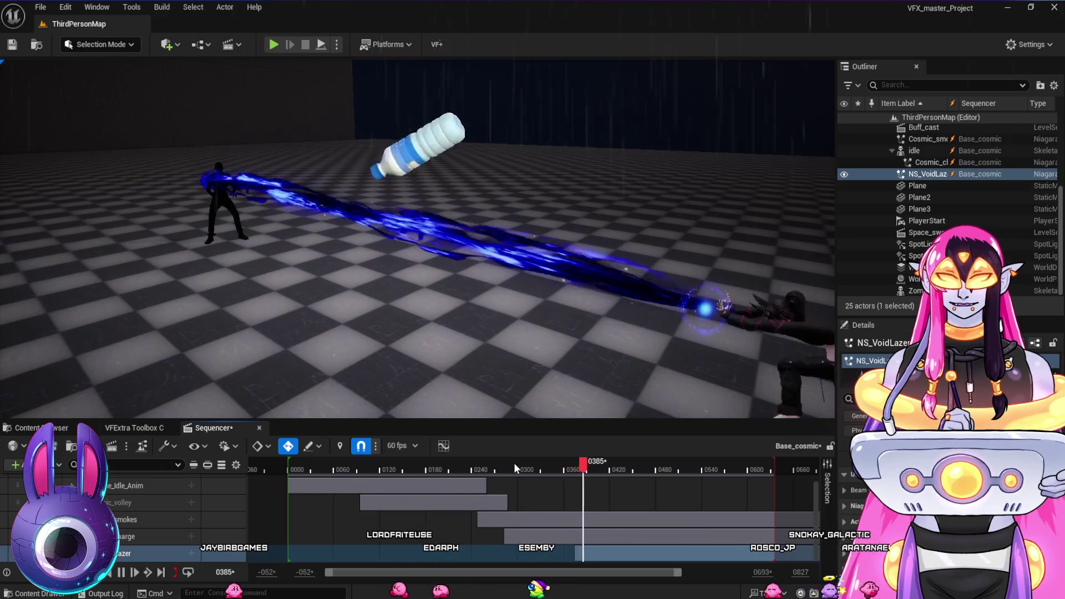
key(space)
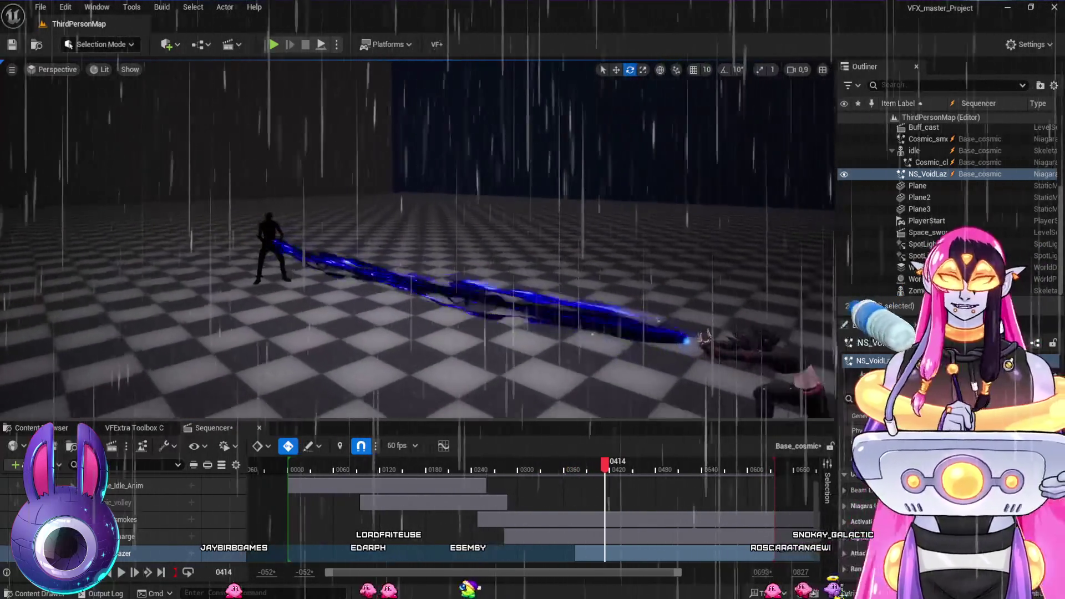
click(562, 468)
key(space)
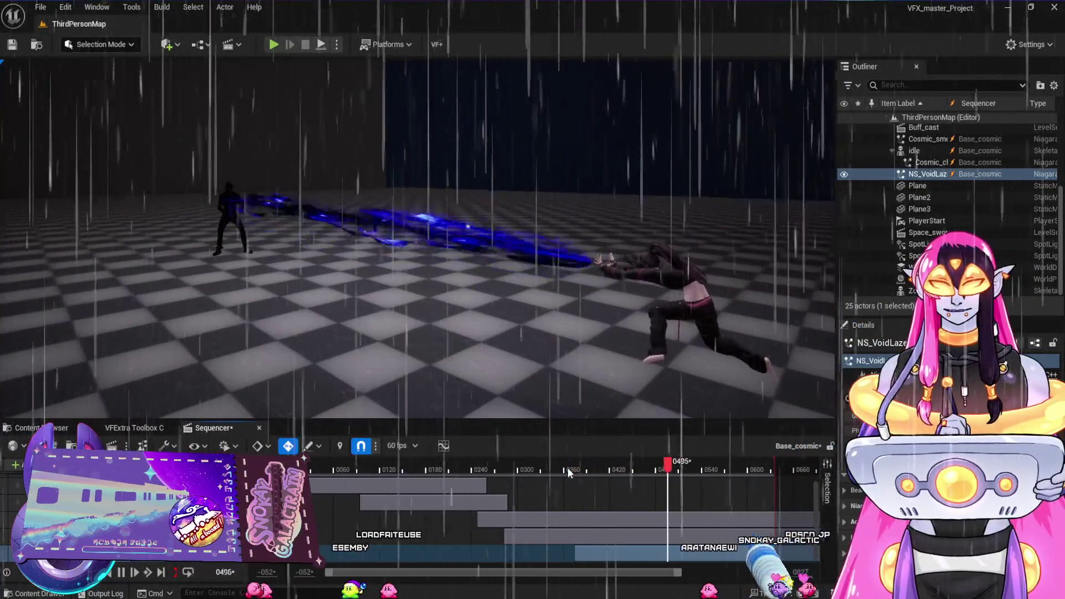
key(space)
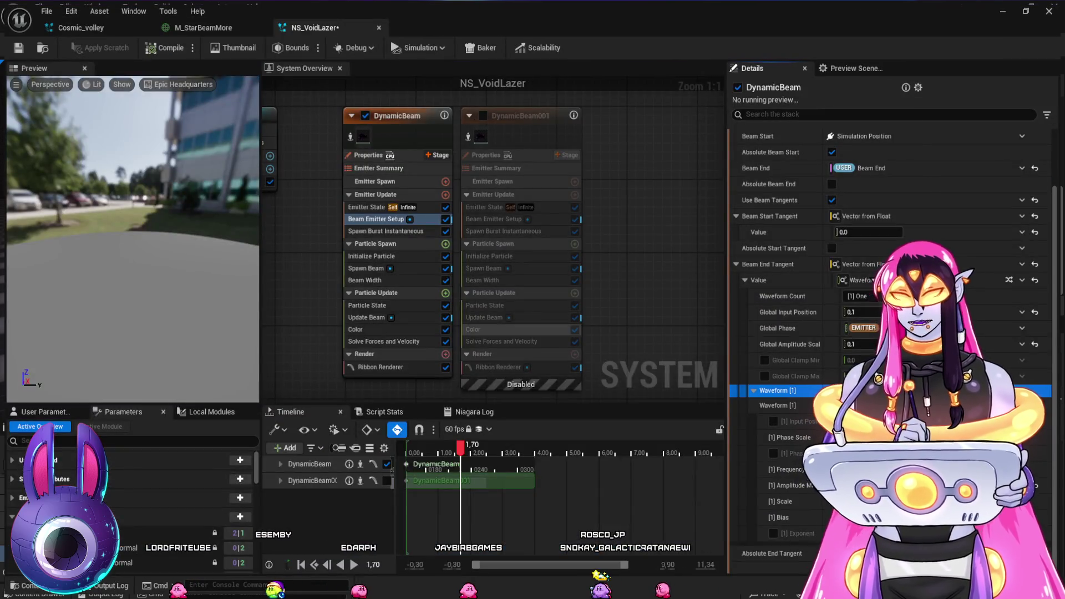
Edit the waveform Frequency, minimize the Niagara editor, and play the laser shot in the level
click(857, 469)
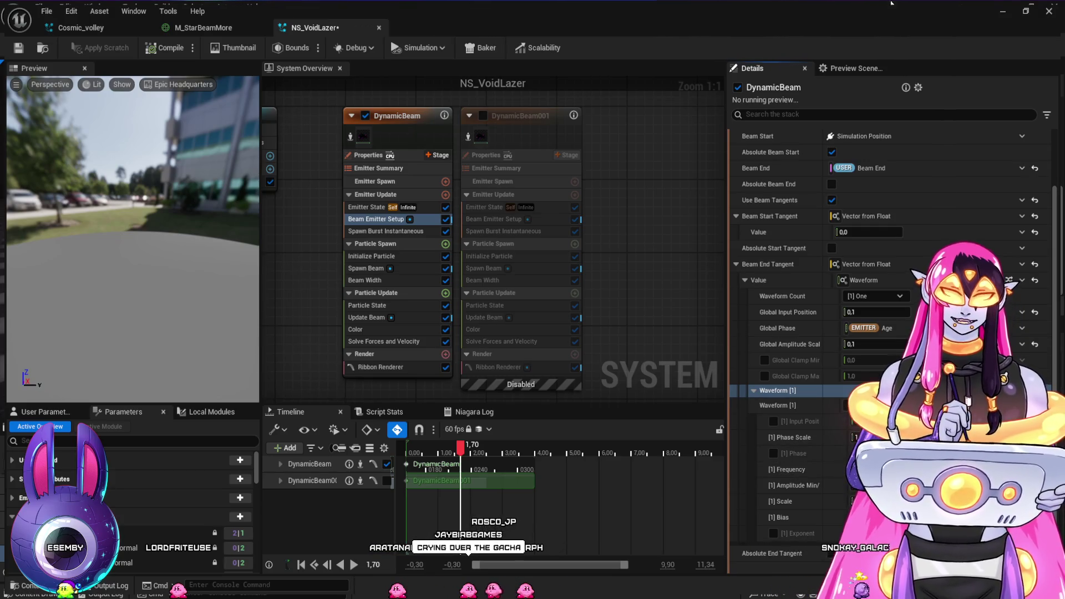
click(1003, 12)
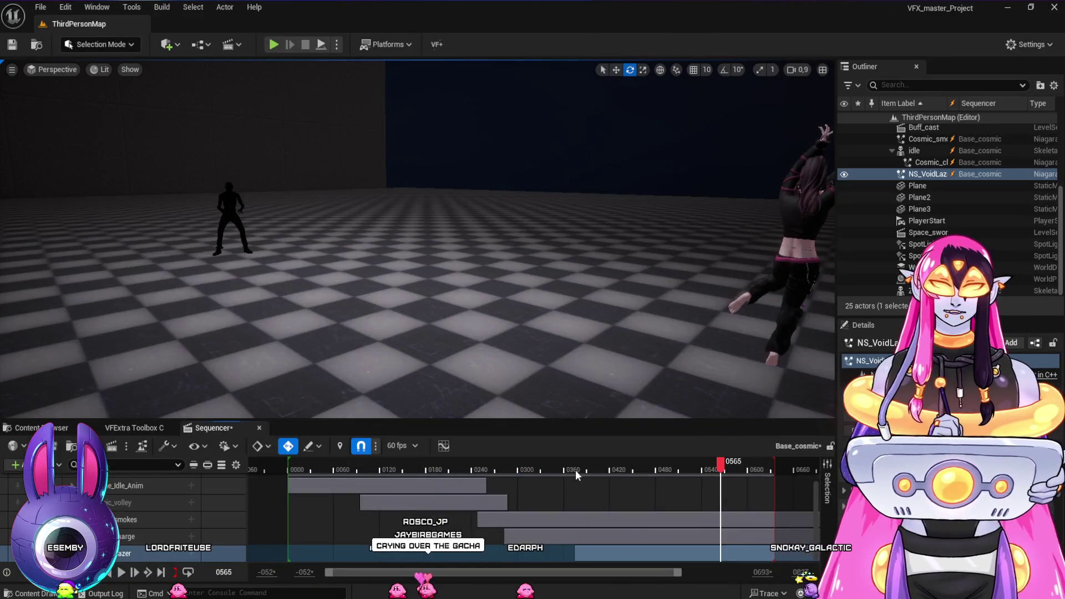
click(575, 471)
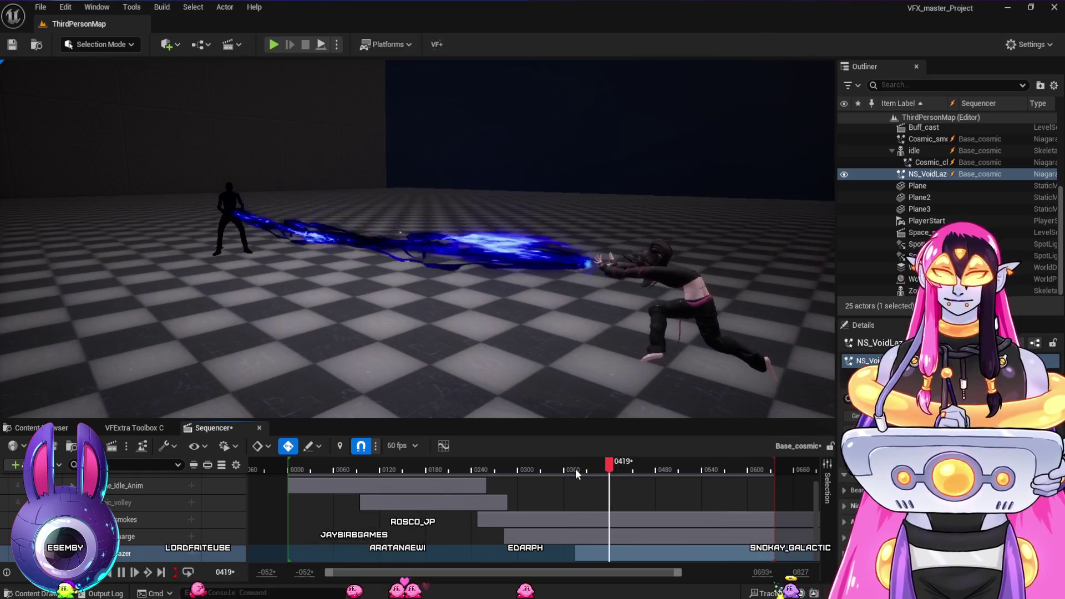
click(511, 472)
key(space)
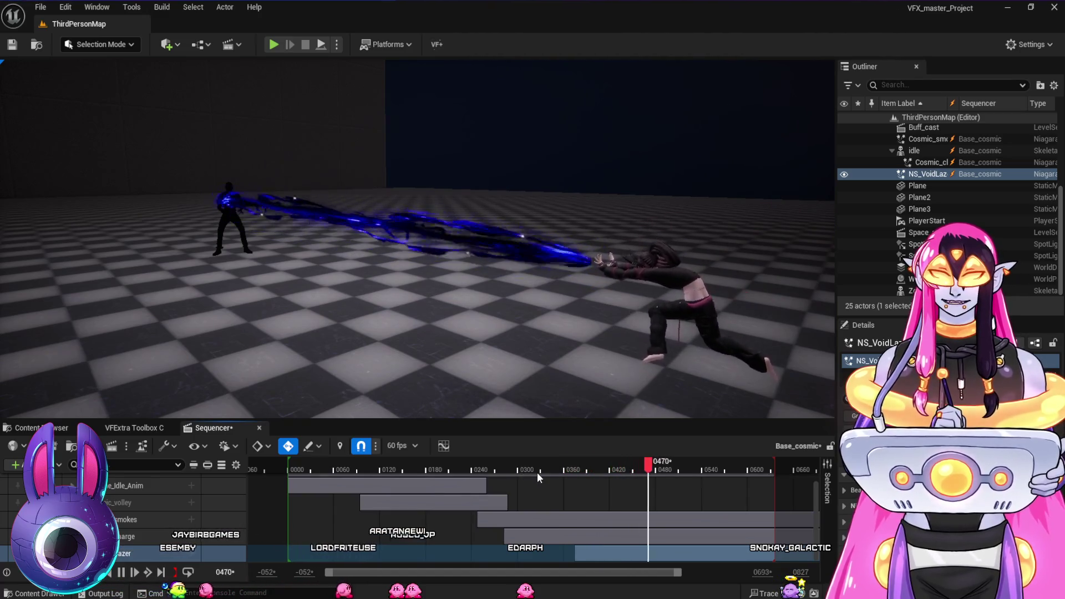
Jump back to frame 0355, adjust the Frequency field, and replay the laser past frame 0506
click(560, 470)
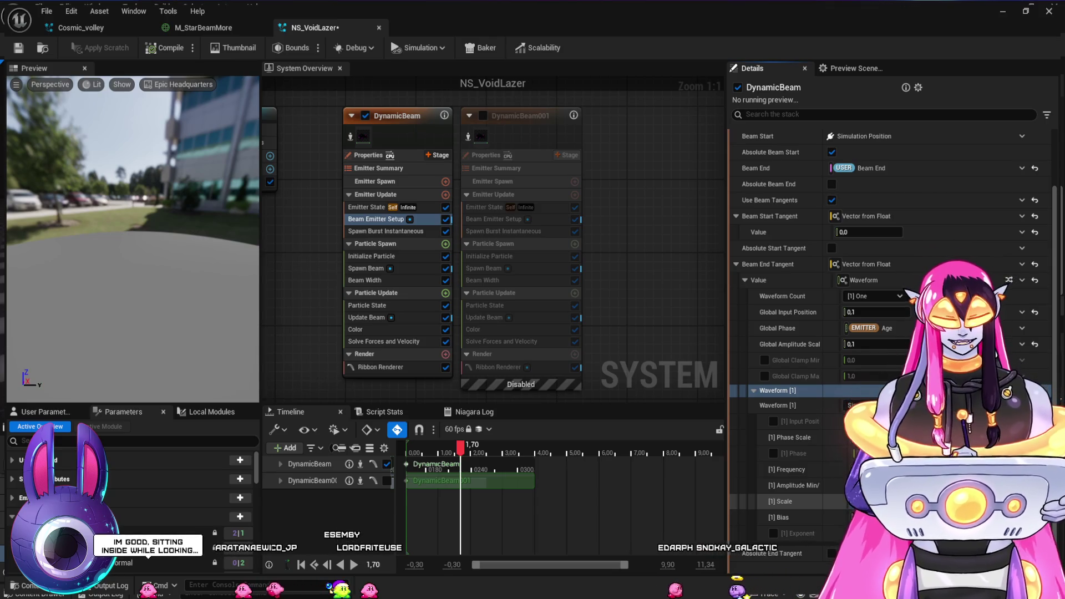
click(858, 470)
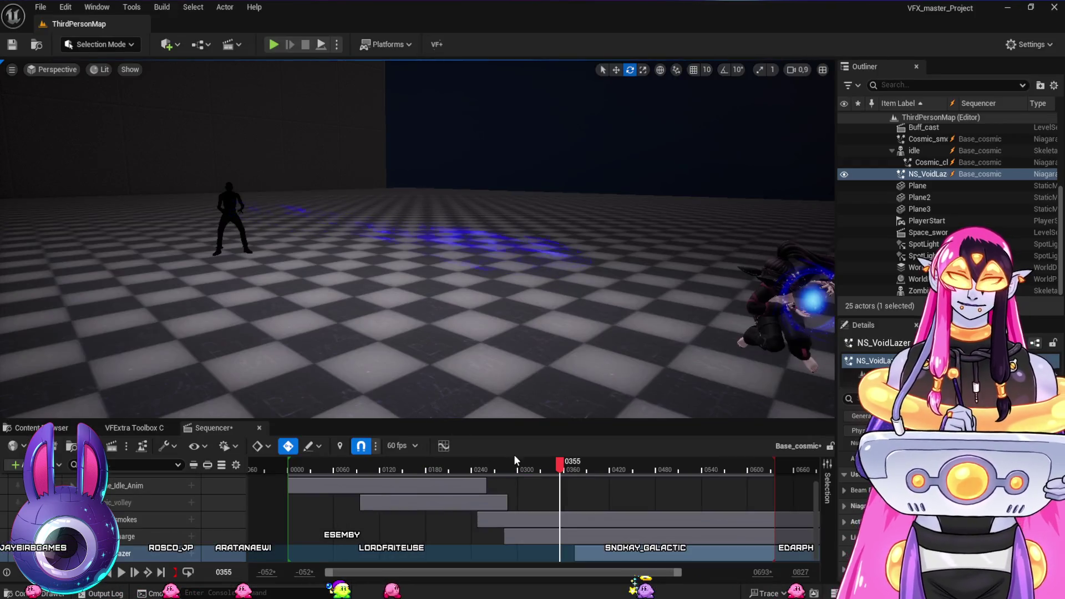
click(531, 469)
key(space)
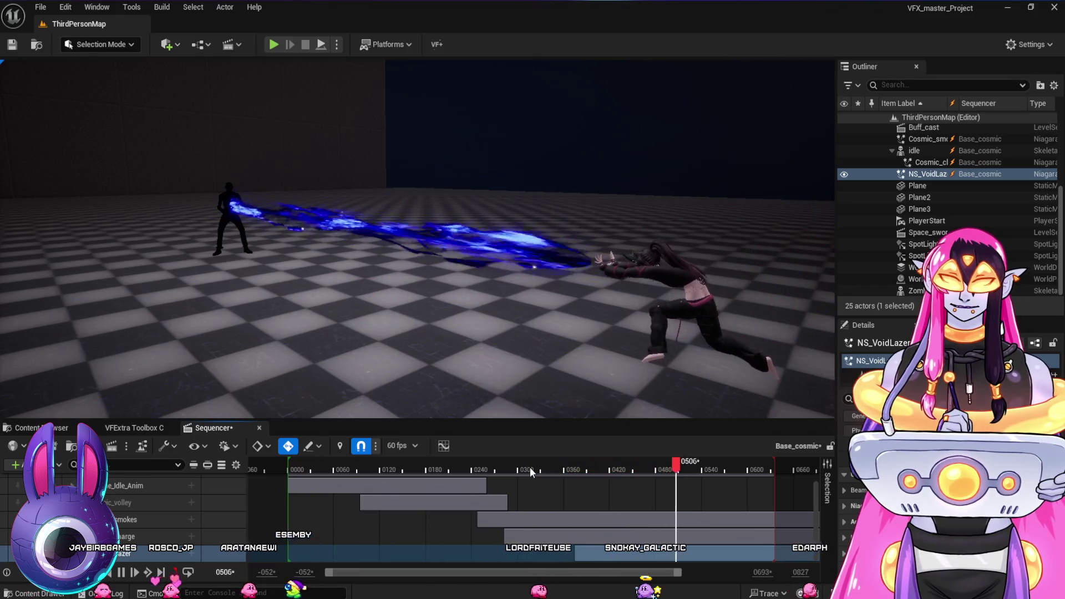
key(space)
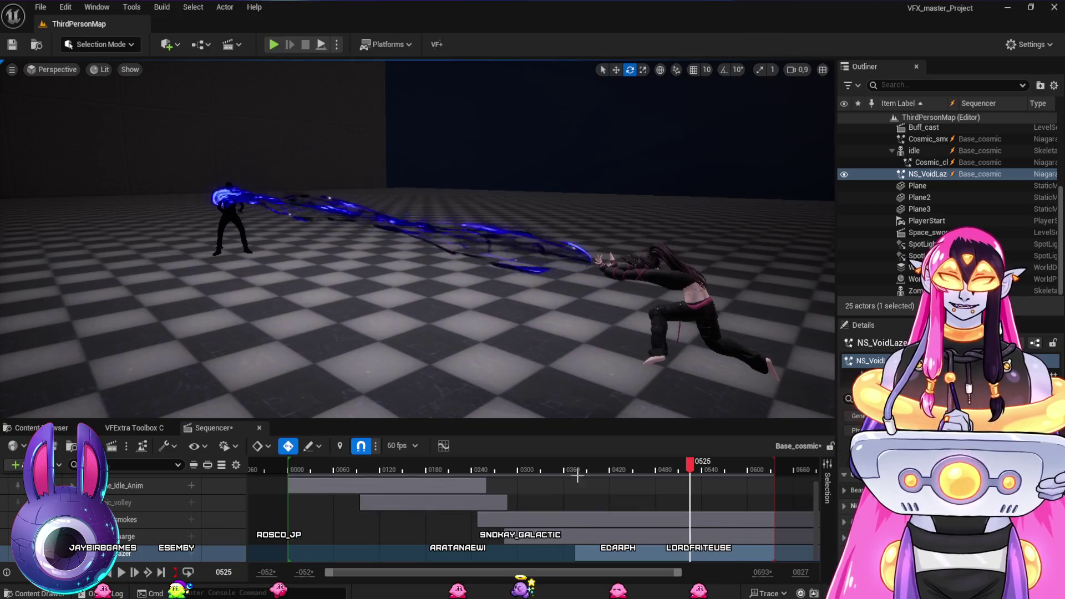
click(571, 467)
key(space)
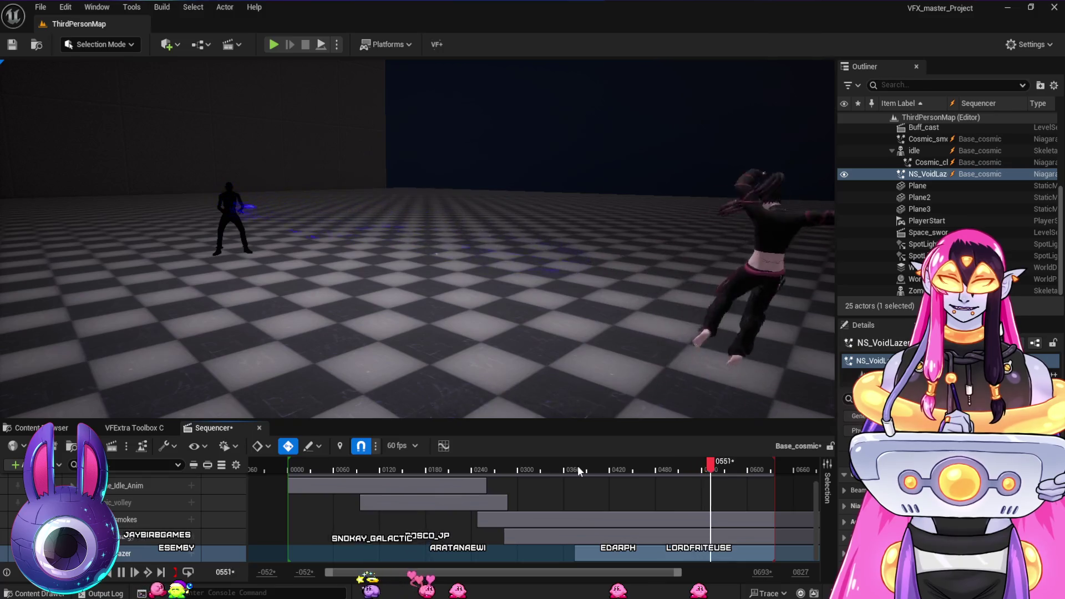
click(555, 465)
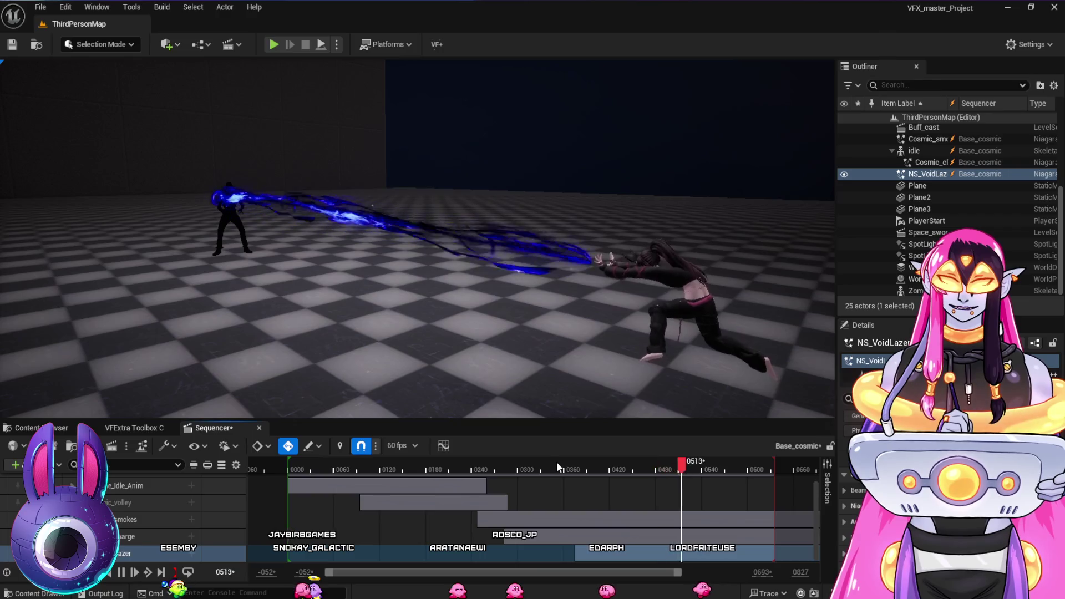
key(space)
click(560, 467)
key(space)
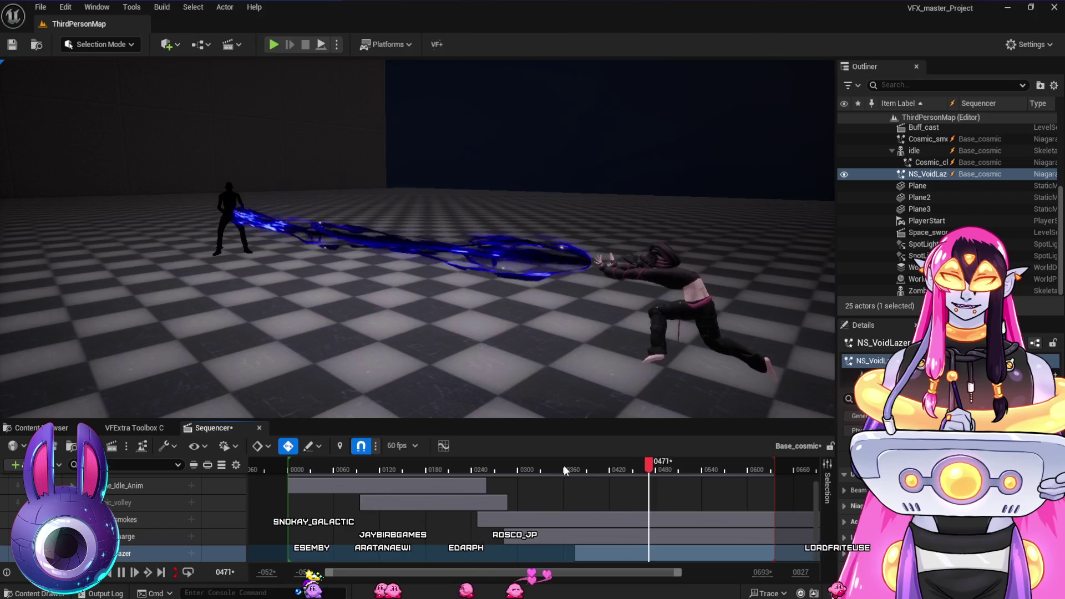
key(space)
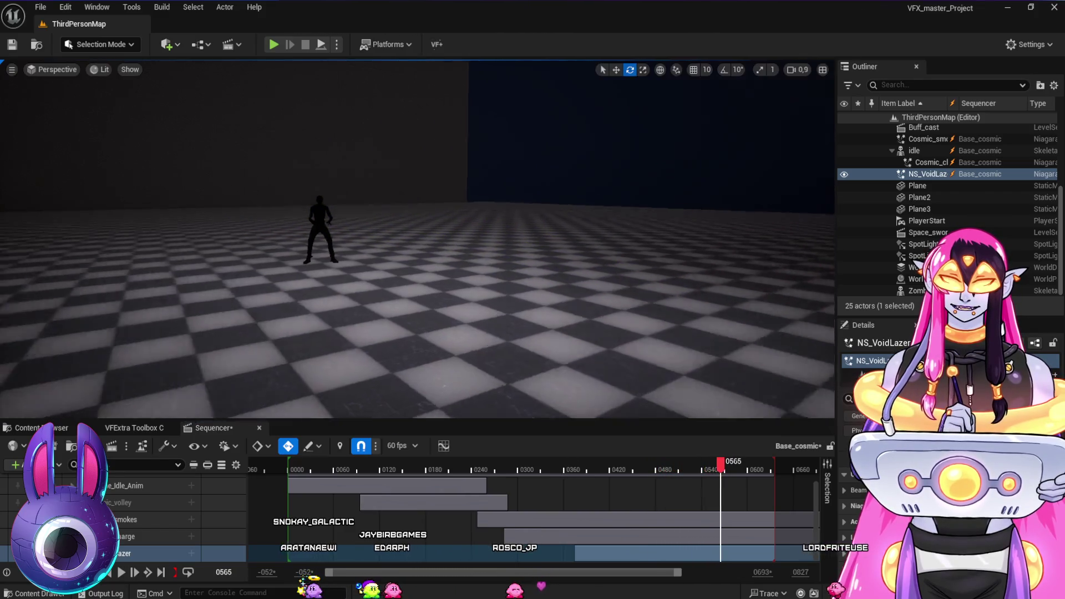
Rewind to around frame 0375 and replay the laser shot, rewinding mid-playback
click(570, 471)
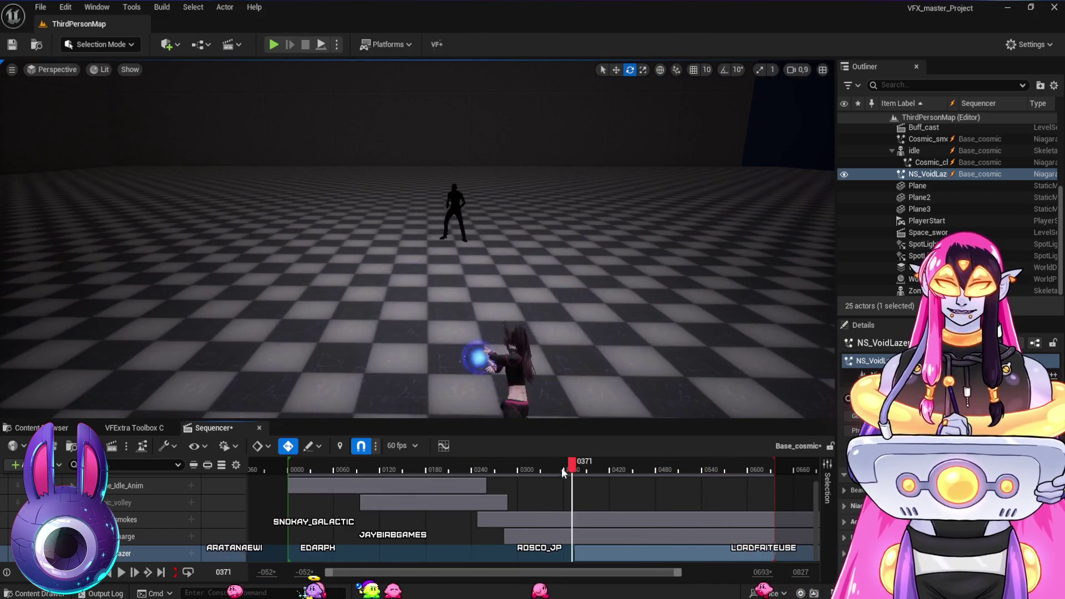
key(space)
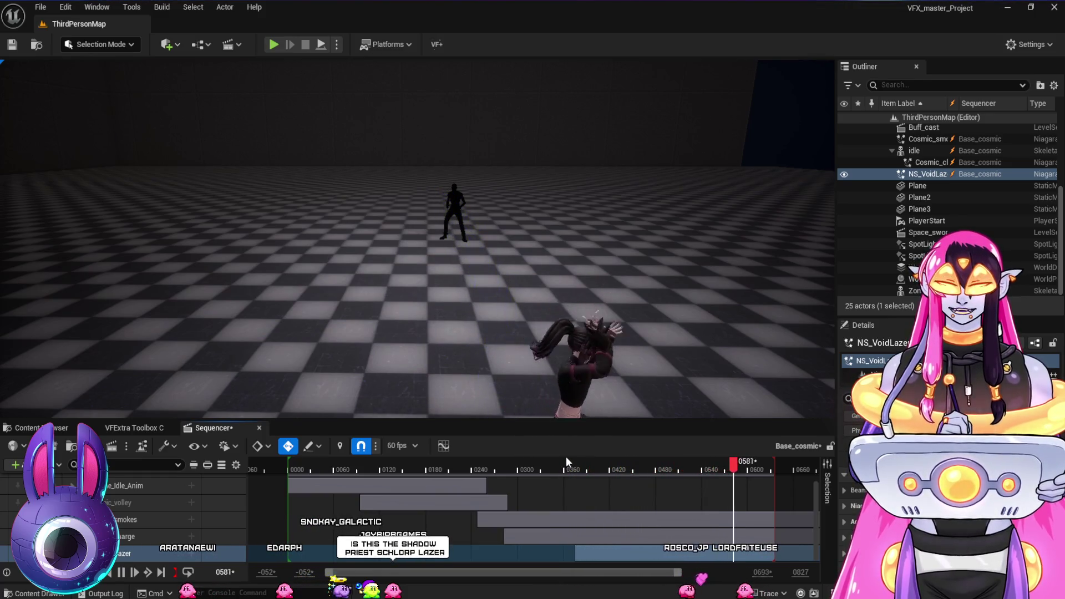
click(546, 469)
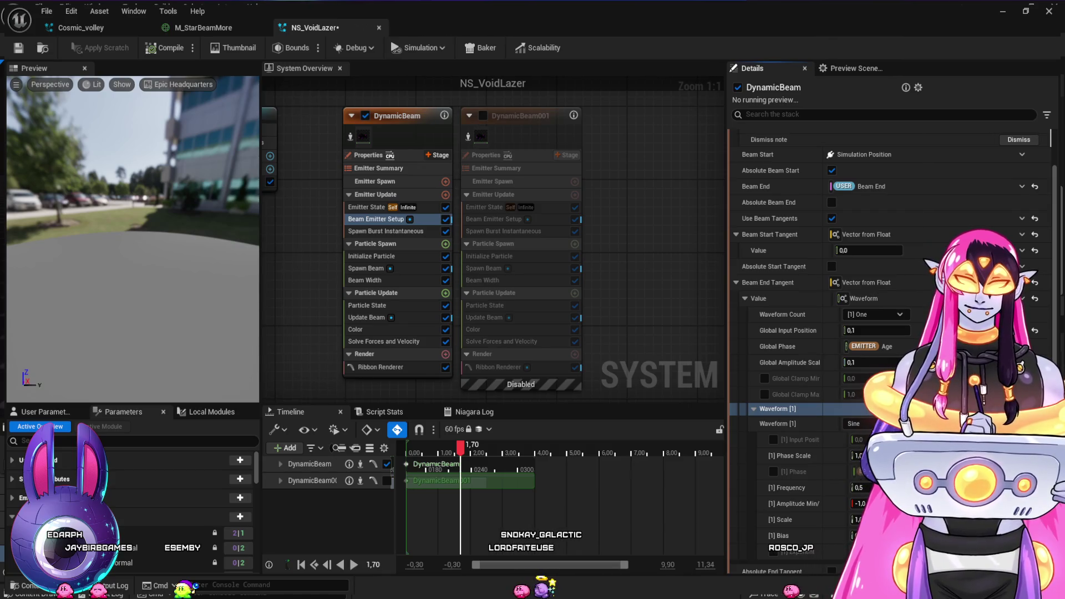
Undo recent changes with Ctrl+Z until the Waveform drives the Beam End Tangent again
key(ctrl+z)
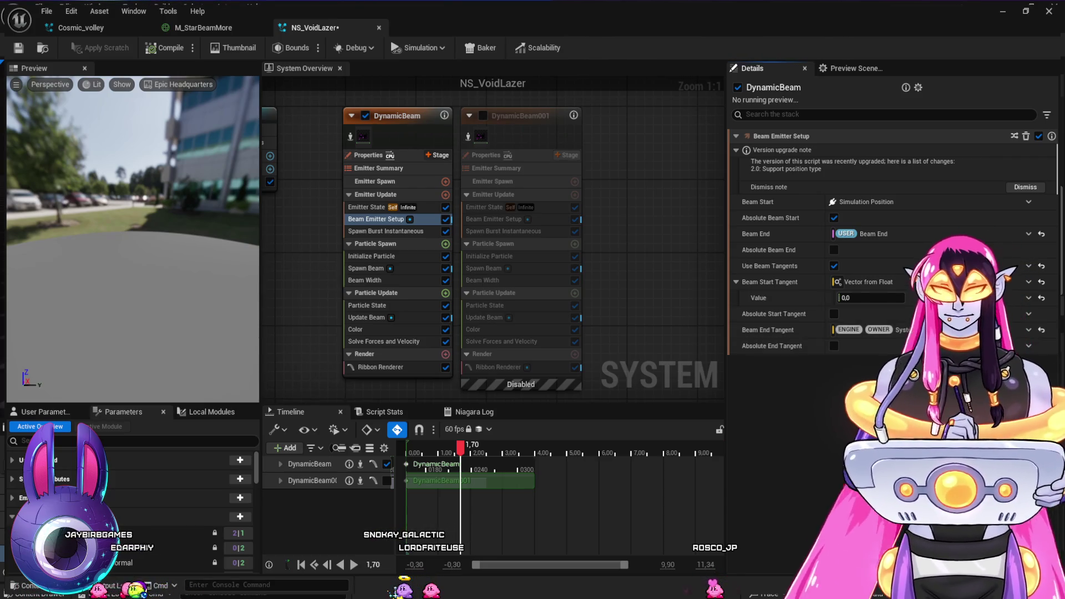
key(ctrl+z)
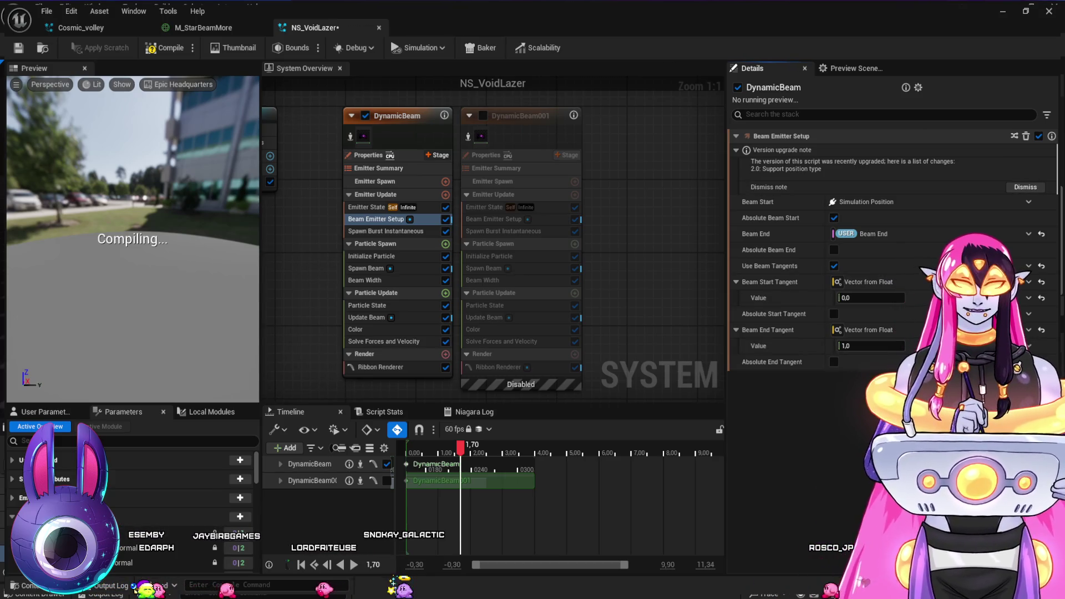
key(ctrl+z)
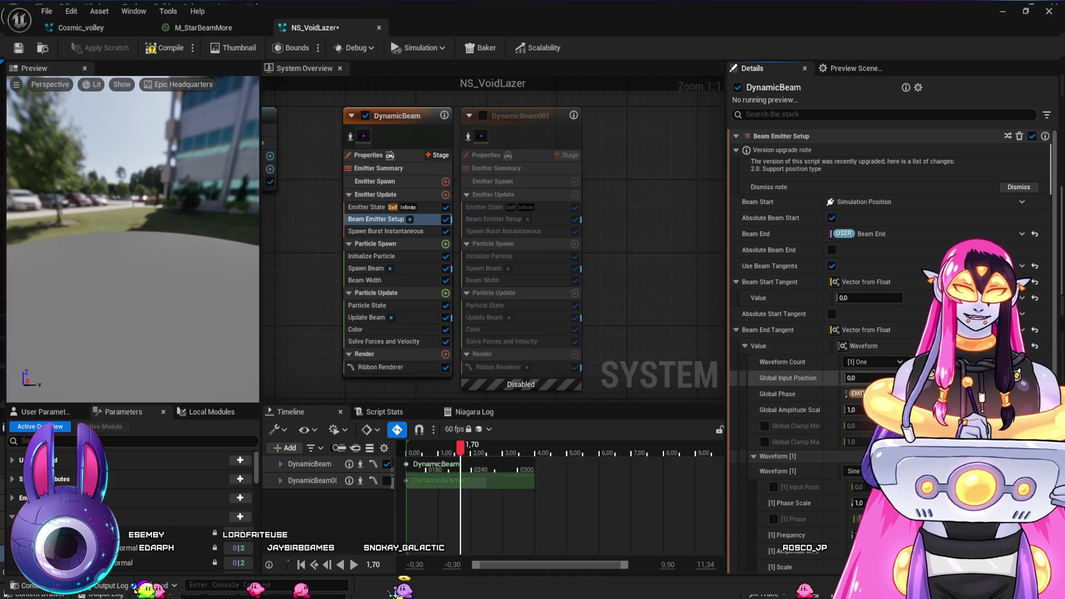
Set Amplitude Min to -1.0, switch the waveform to Cosine, and jump to the laser shot's start
scroll(793, 501, down, 2)
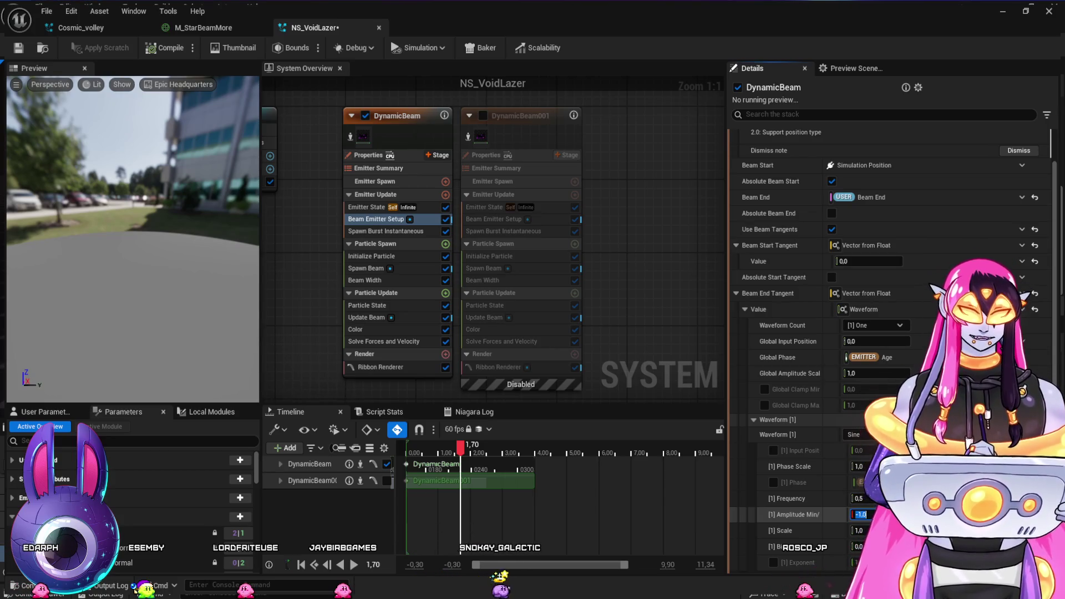
key(Tab)
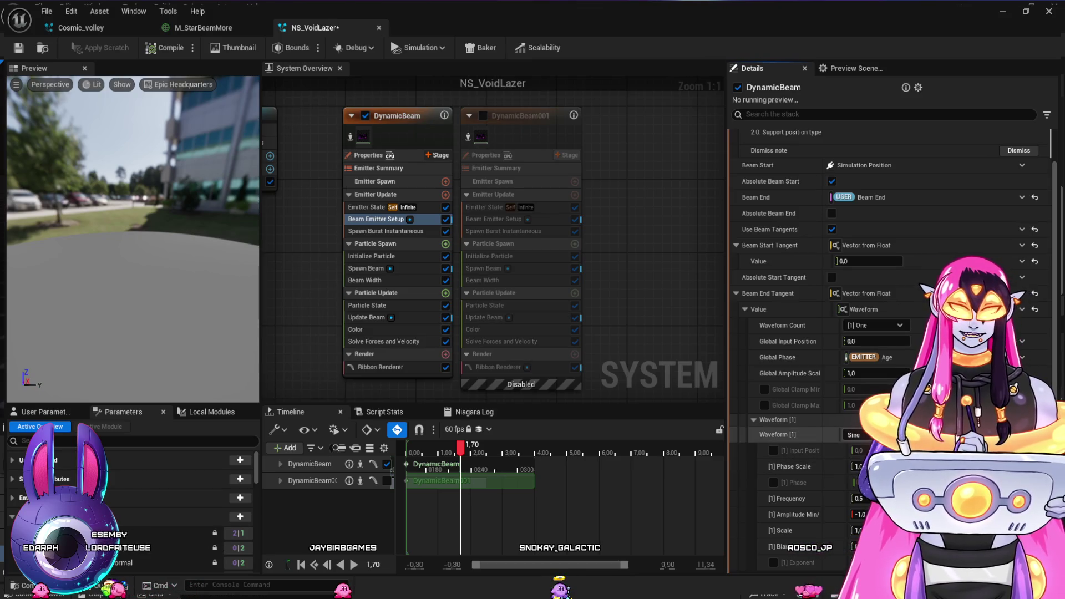
click(865, 452)
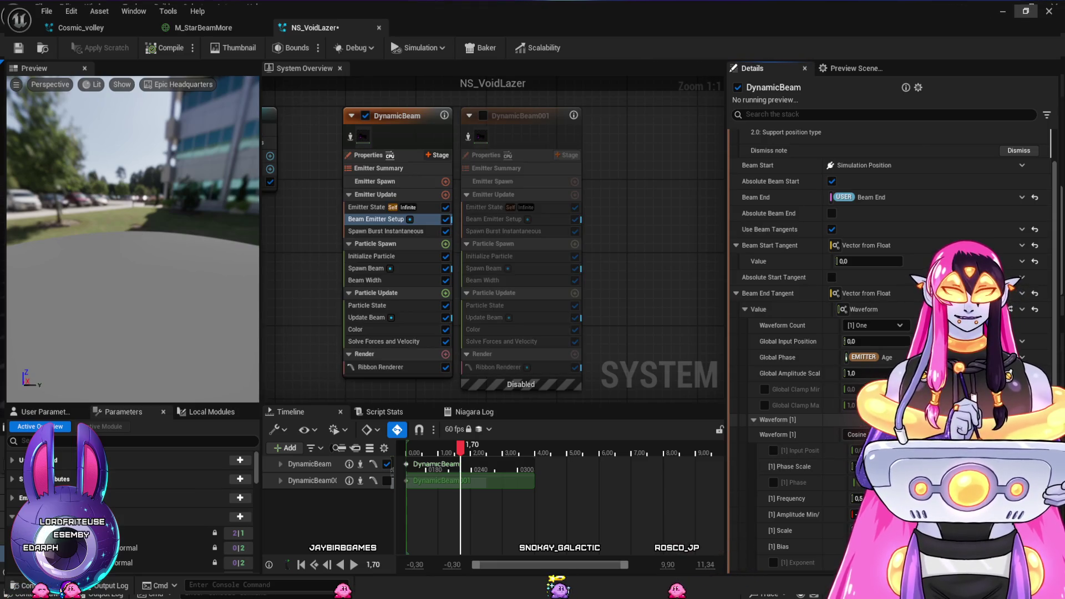
click(1006, 12)
click(580, 470)
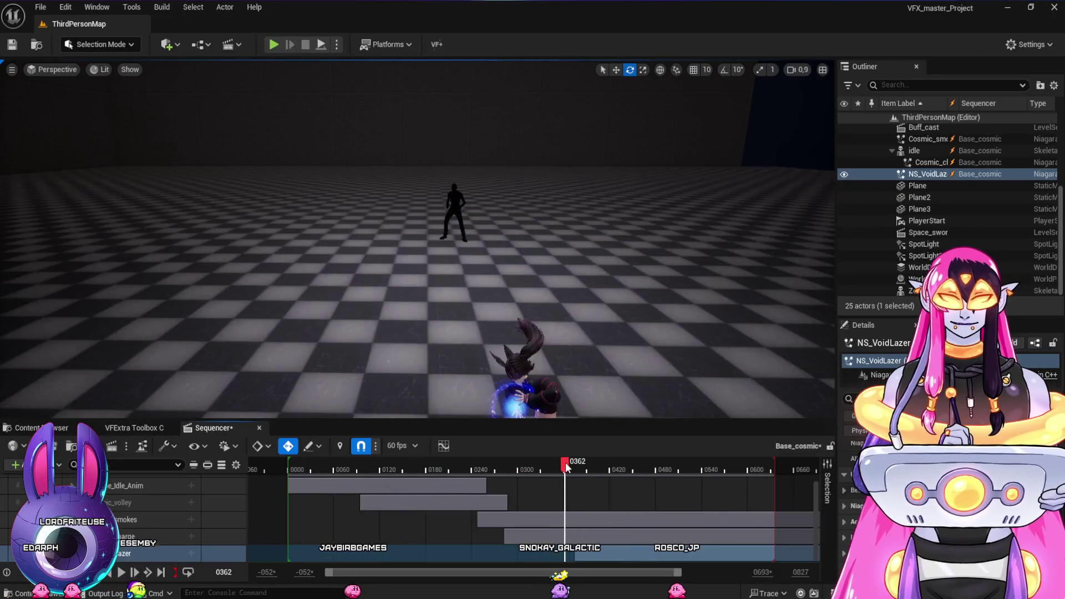
key(space)
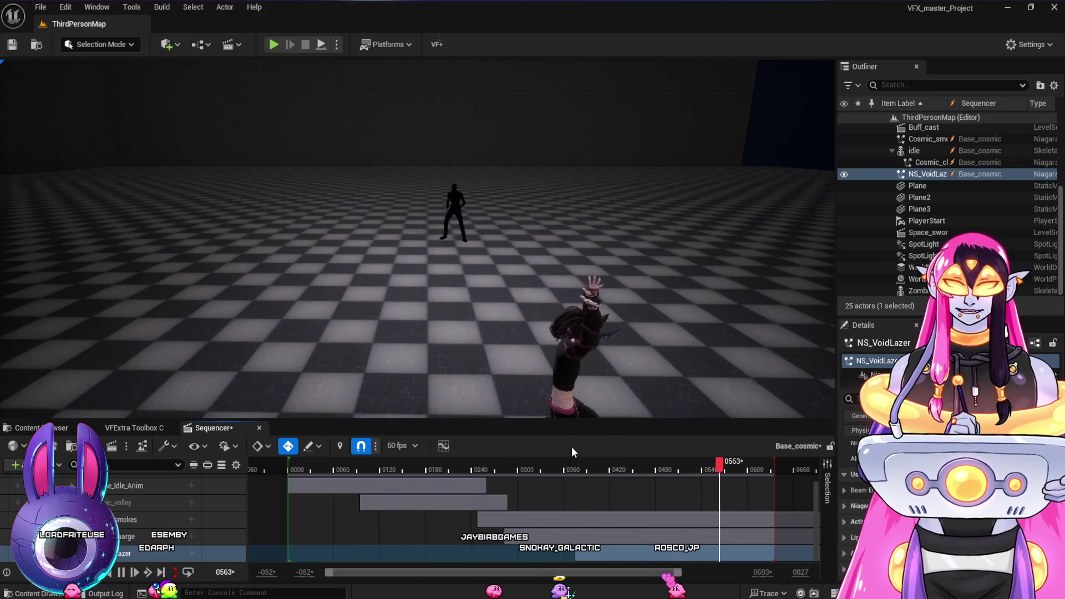
mouse_move(608, 461)
mouse_down()
mouse_move(564, 472)
mouse_move(581, 477)
mouse_up()
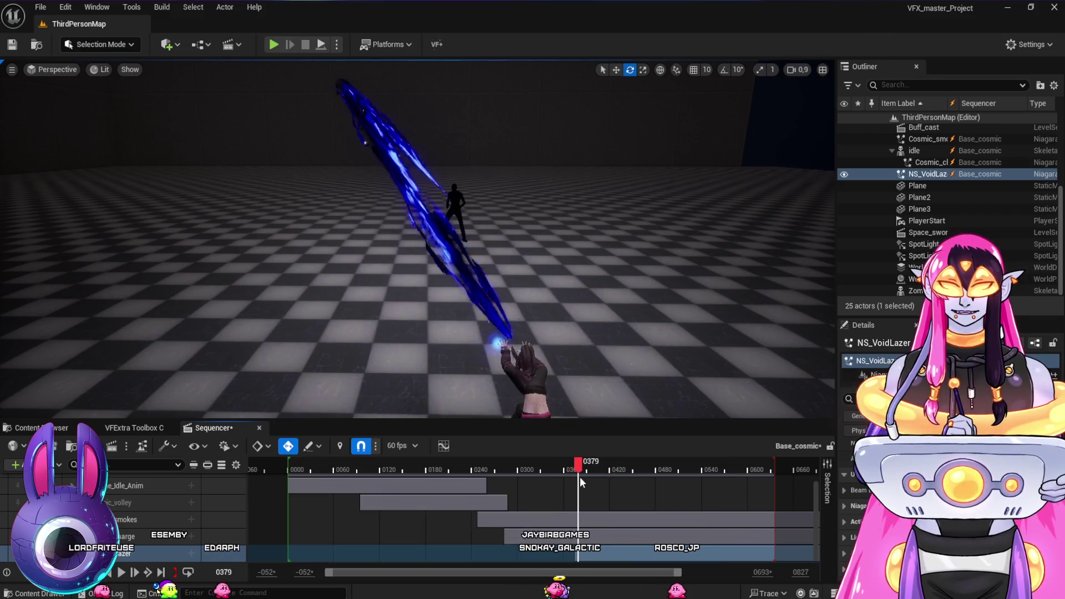
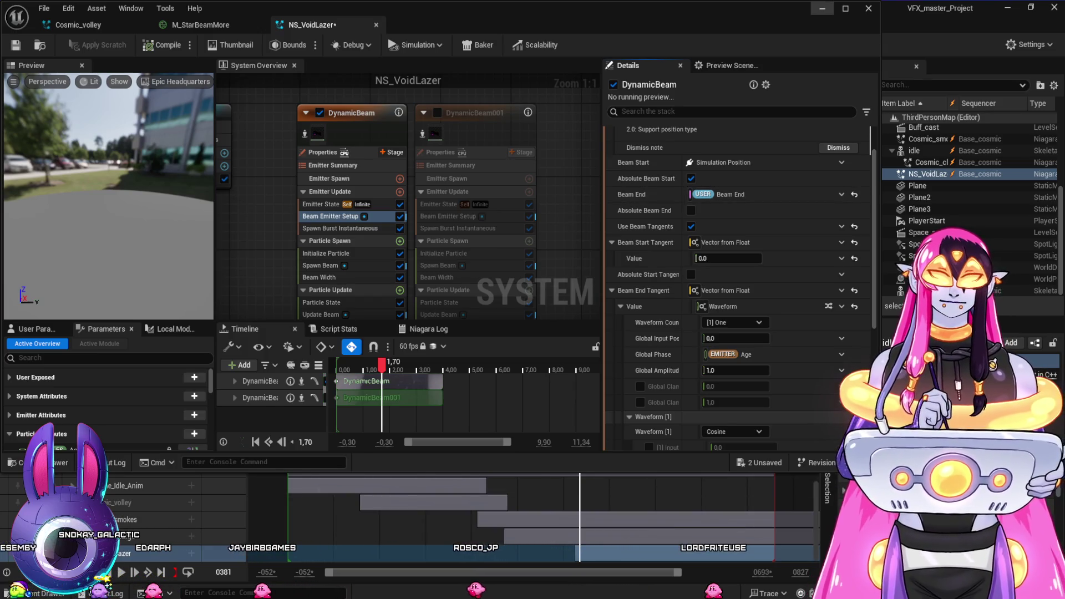
Preview the NS_VoidLazer beam at a later Sequencer frame in the level viewport
key(alt+Tab)
mouse_move(574, 477)
mouse_down()
mouse_move(548, 470)
mouse_move(703, 490)
mouse_move(647, 491)
mouse_up()
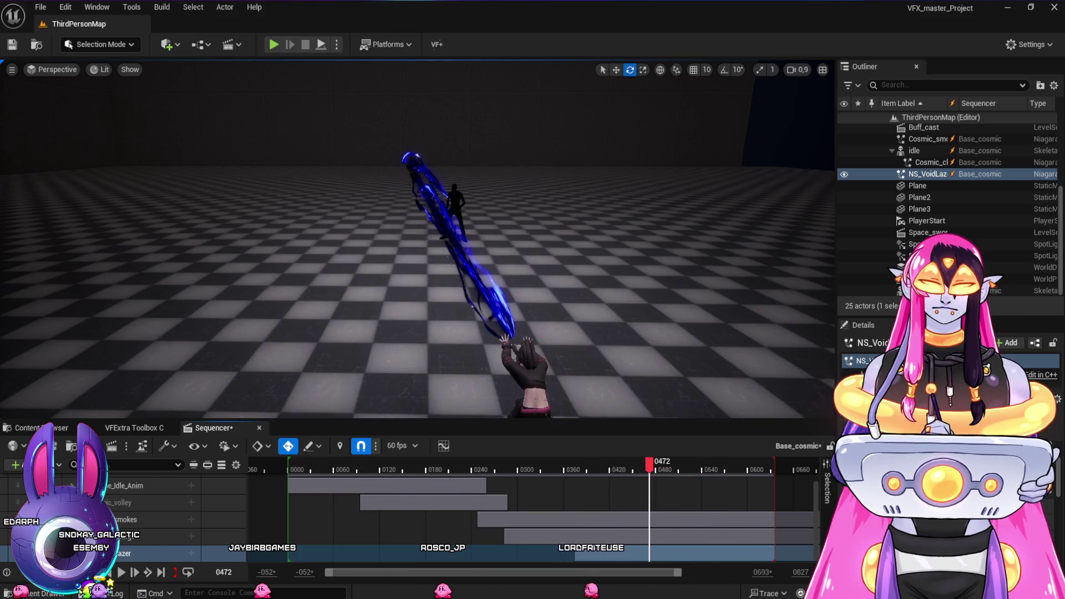
key(alt+Tab)
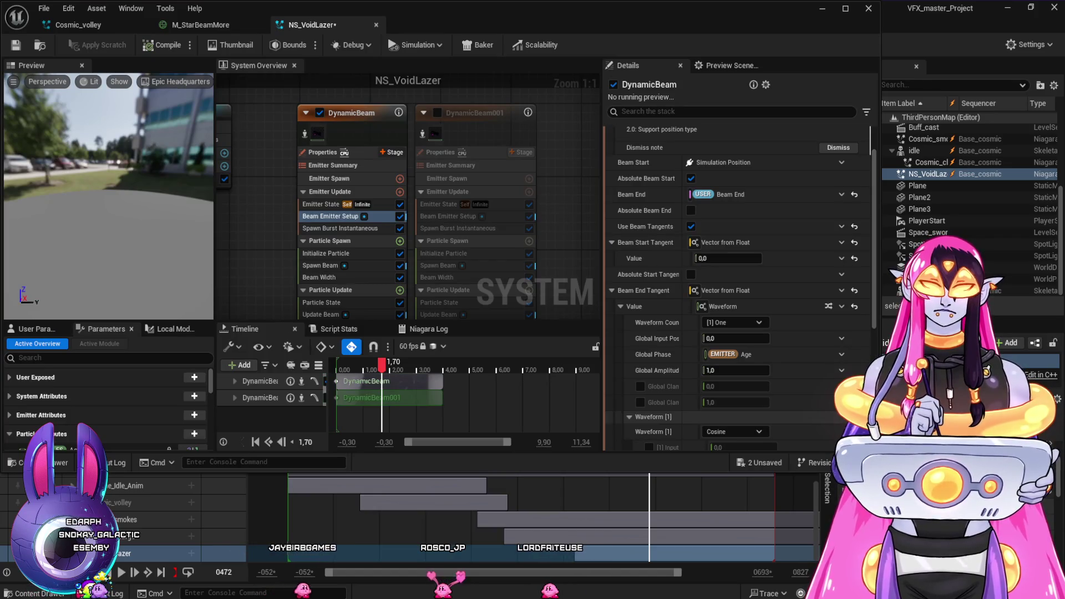
Undo Beam End Tangent edits back to a constant Vector from Float of 1.0
scroll(738, 277, up, 1)
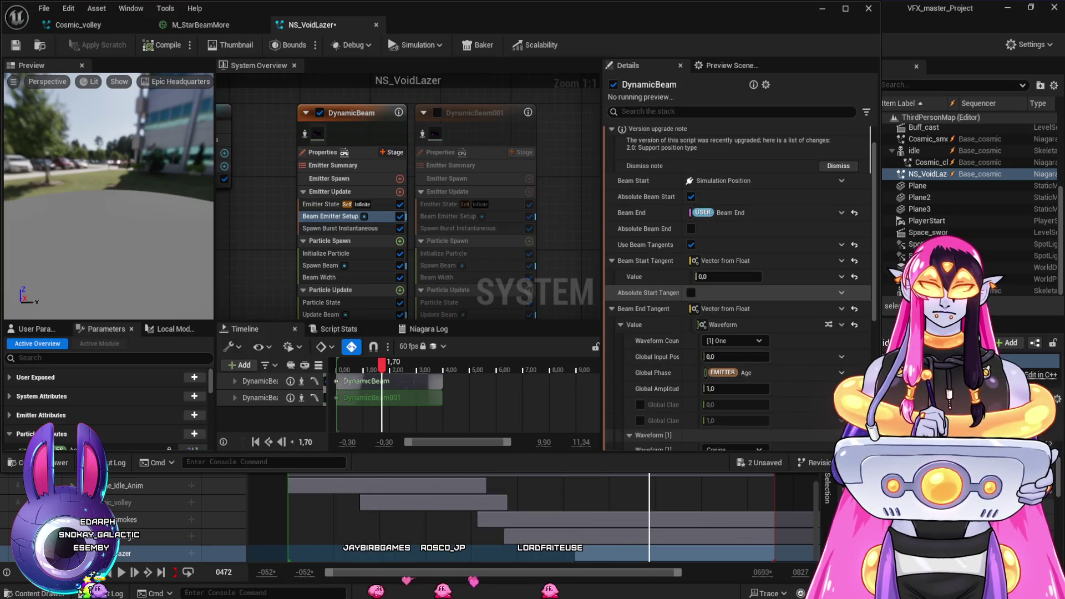
scroll(738, 277, down, 9)
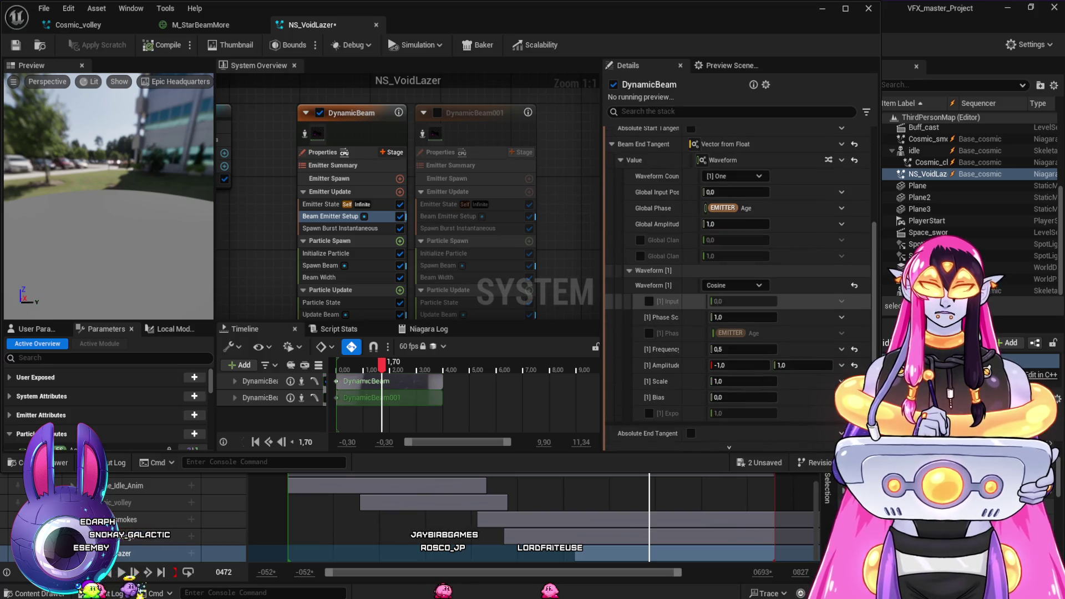
scroll(738, 278, up, 4)
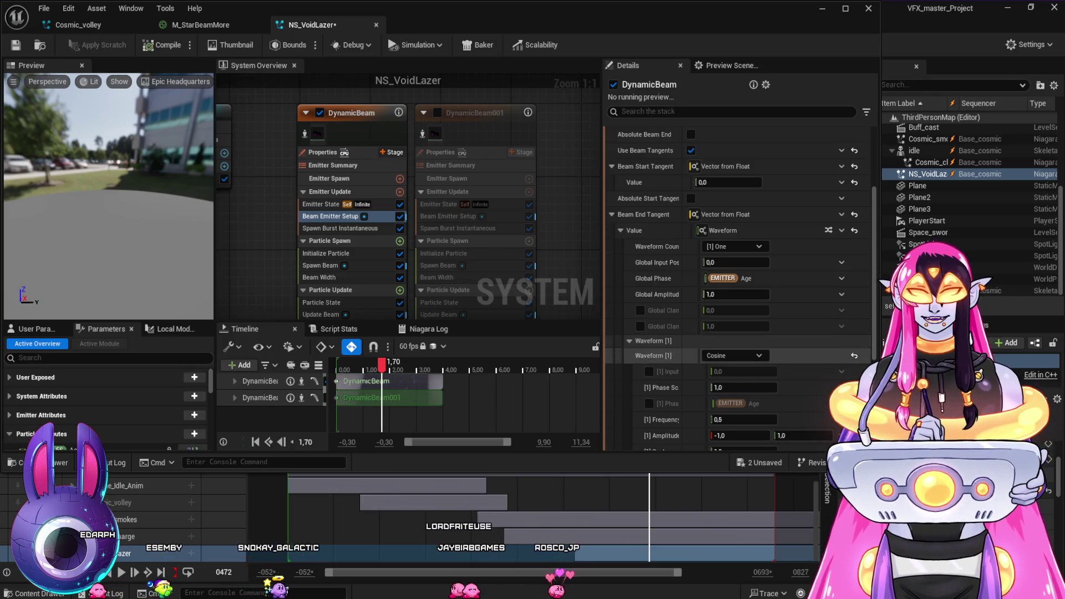
scroll(722, 333, up, 6)
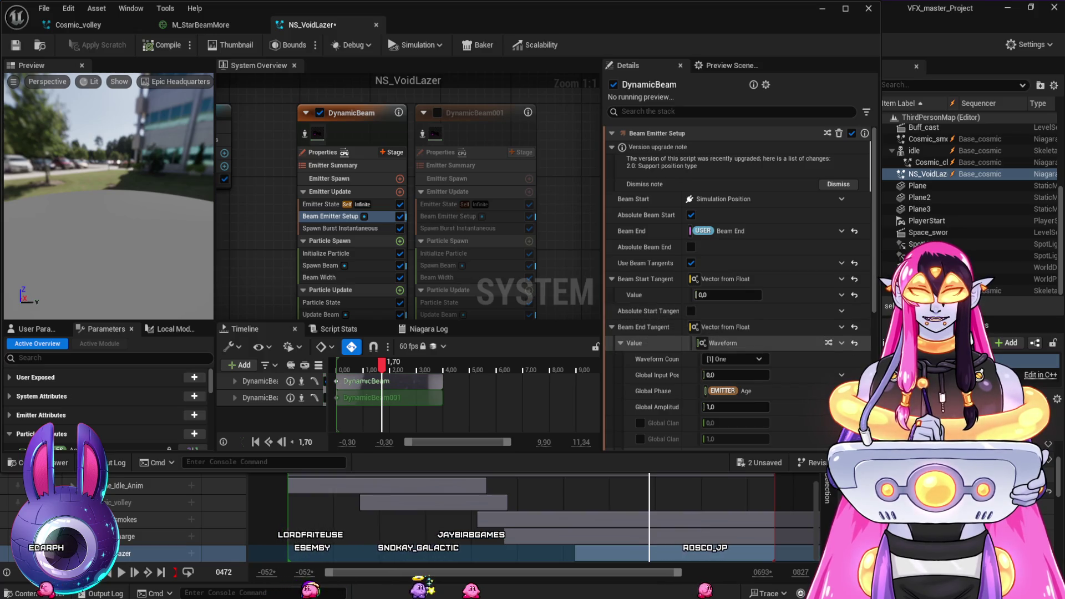
key(ctrl+z)
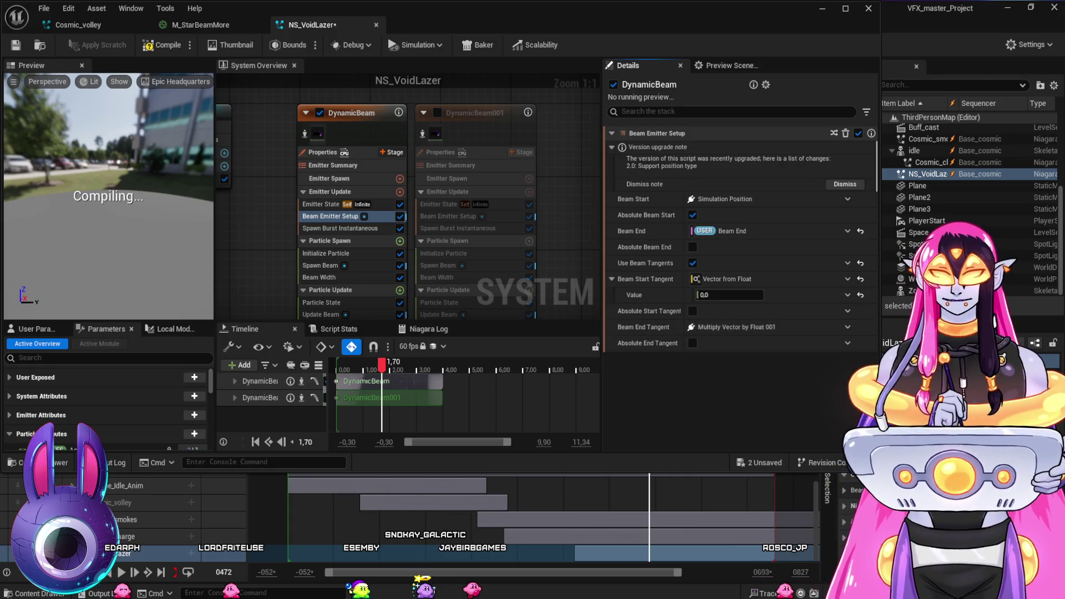
key(ctrl+z)
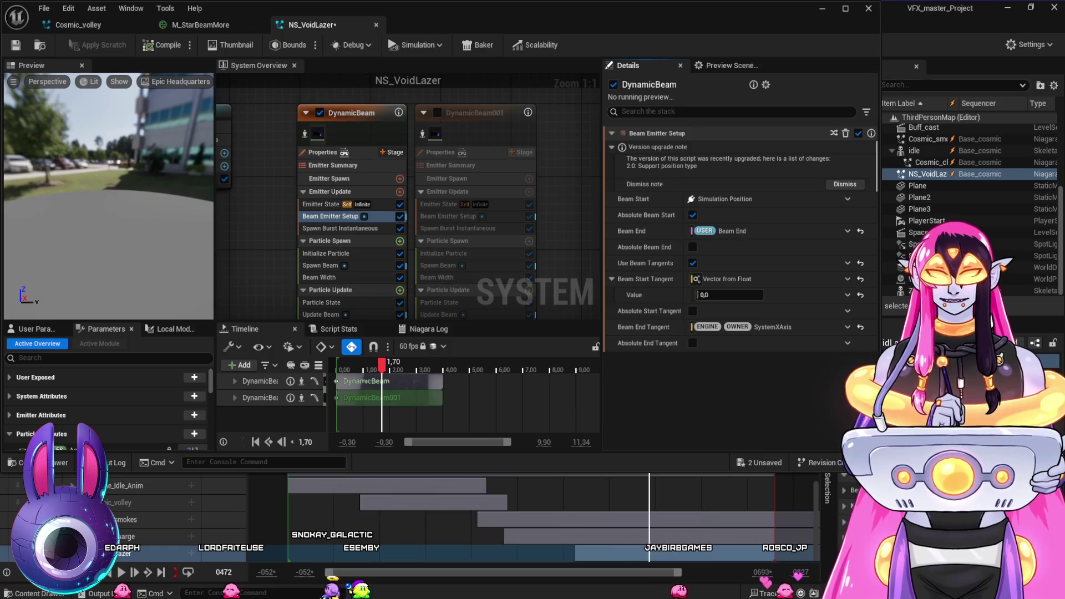
key(ctrl+z)
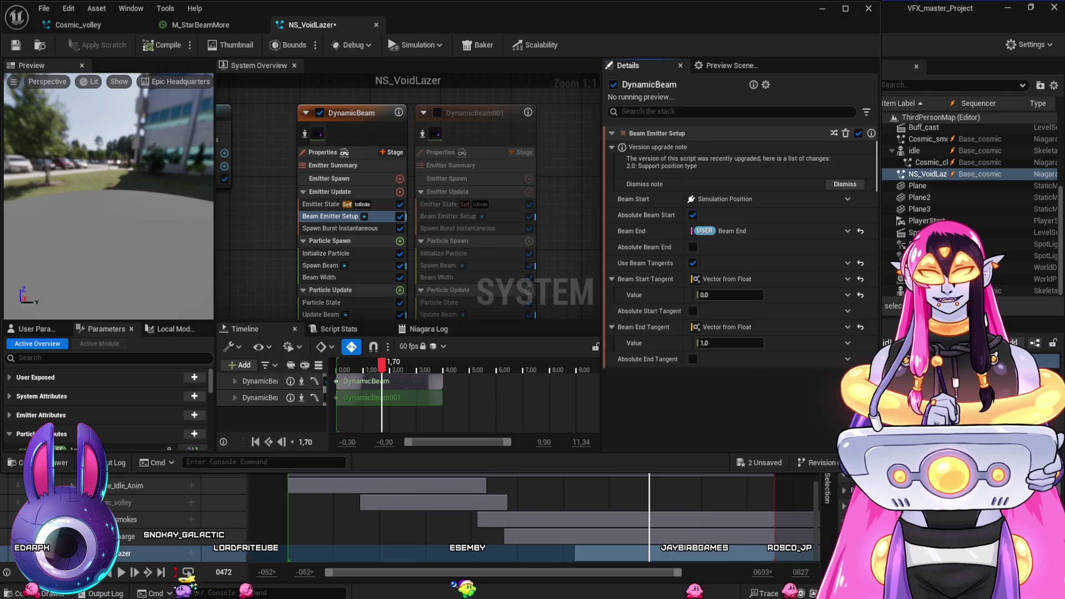
click(838, 327)
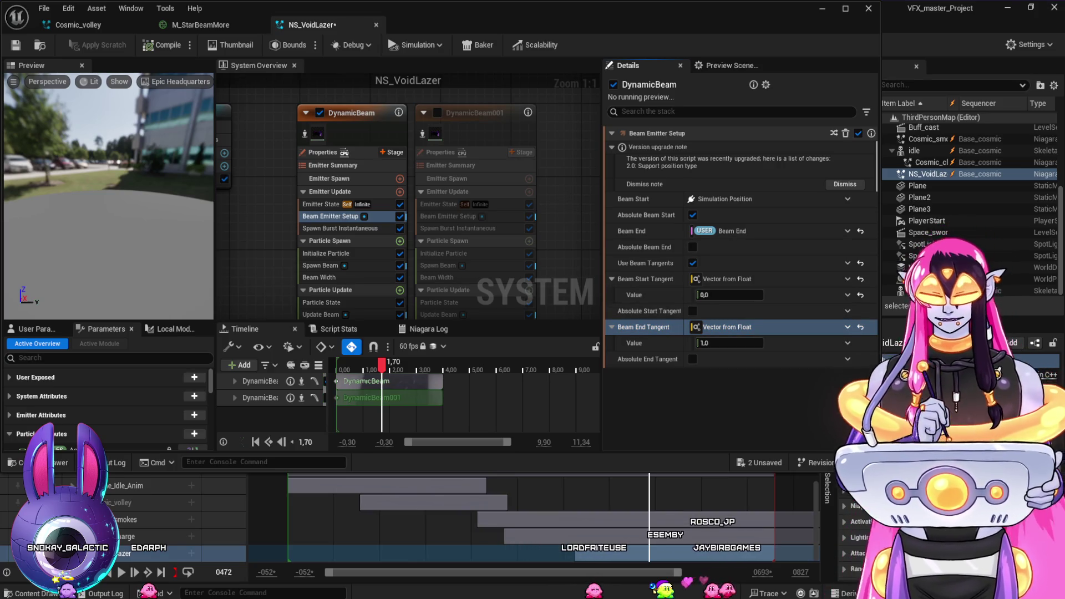
Make Beam Start Tangent read SystemXAxis and Beam End Tangent a Multiply Vector by Float (1.0,1.0,1.0 × 1.0)
key(Return)
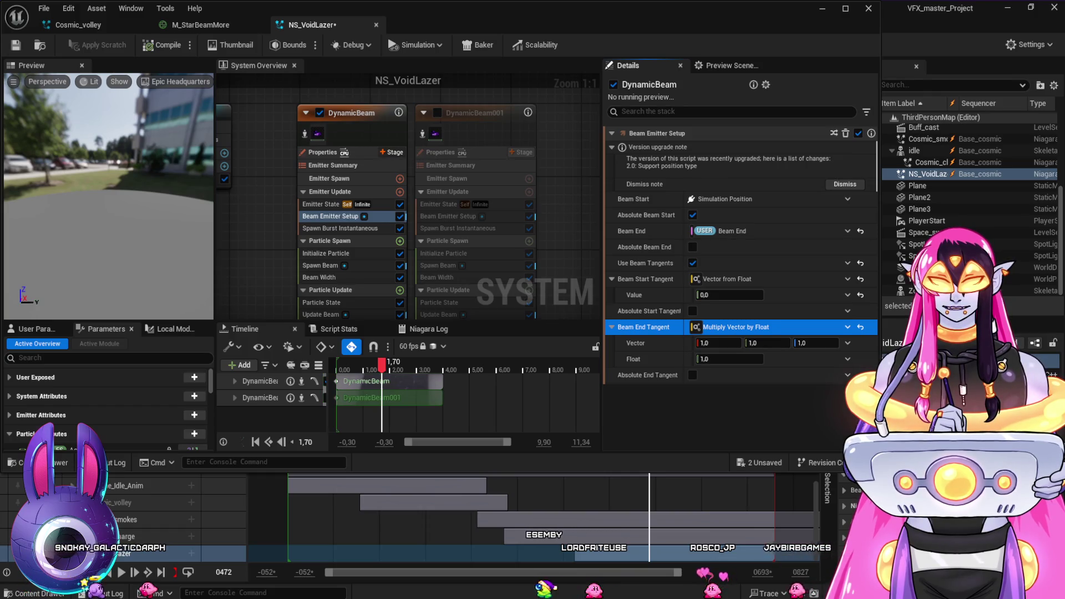
key(Return)
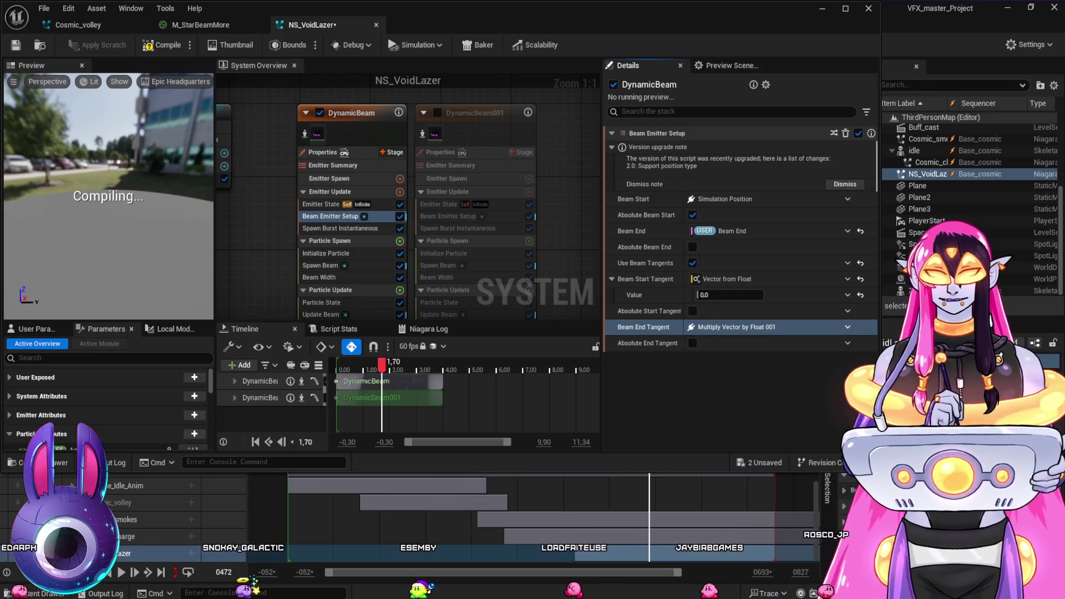
key(ctrl+z)
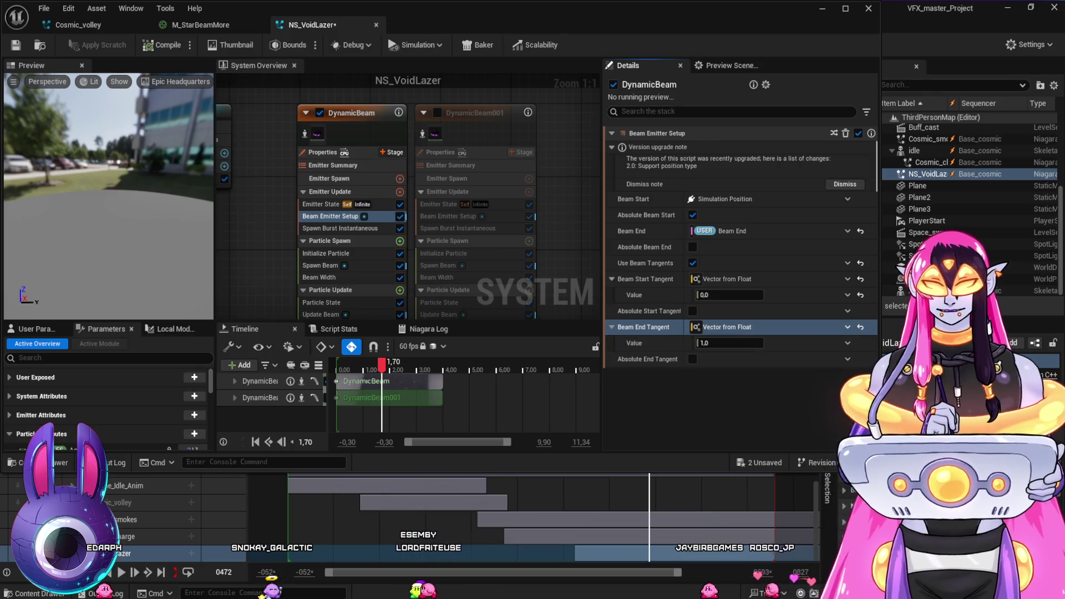
click(644, 326)
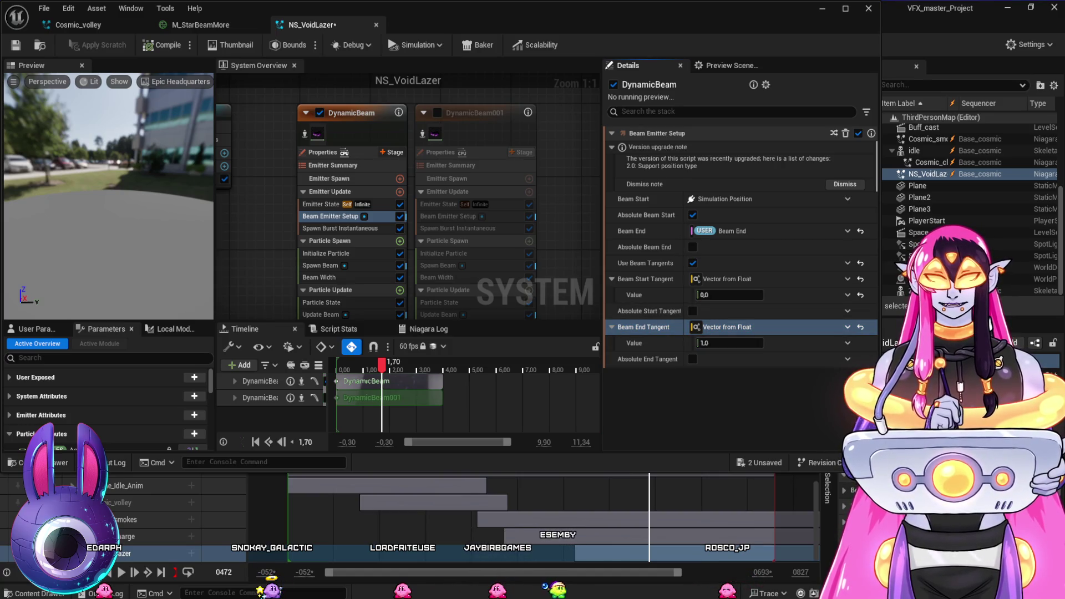
key(ctrl+z)
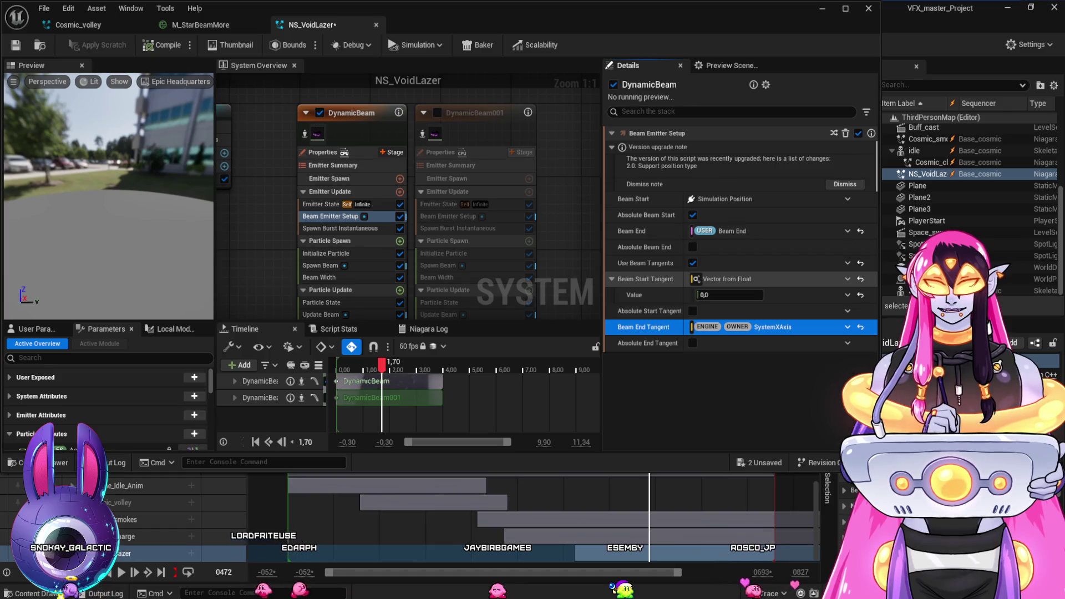
click(847, 279)
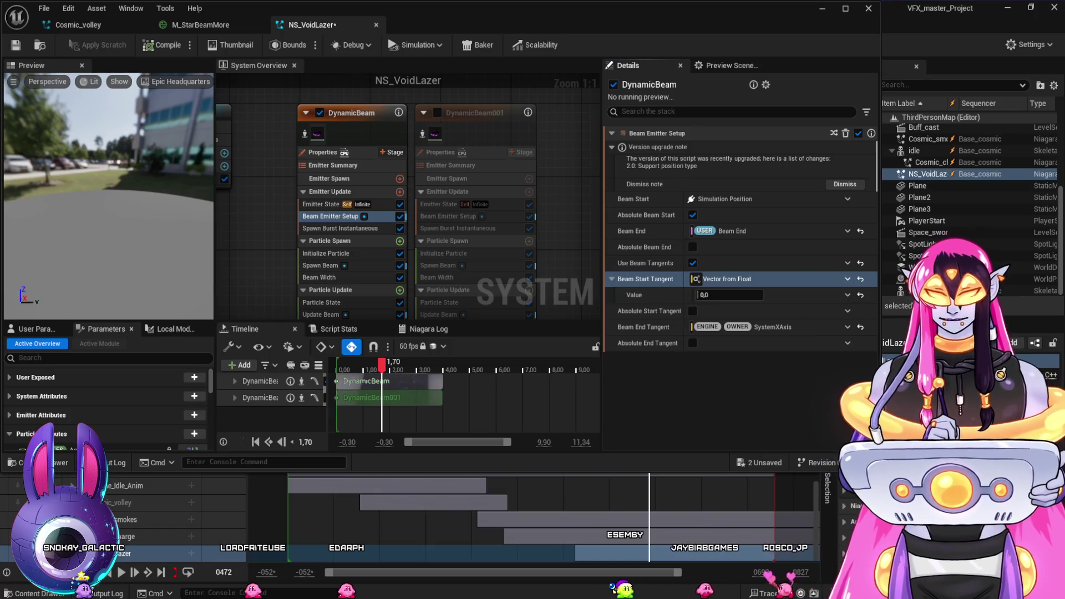
key(ctrl+z)
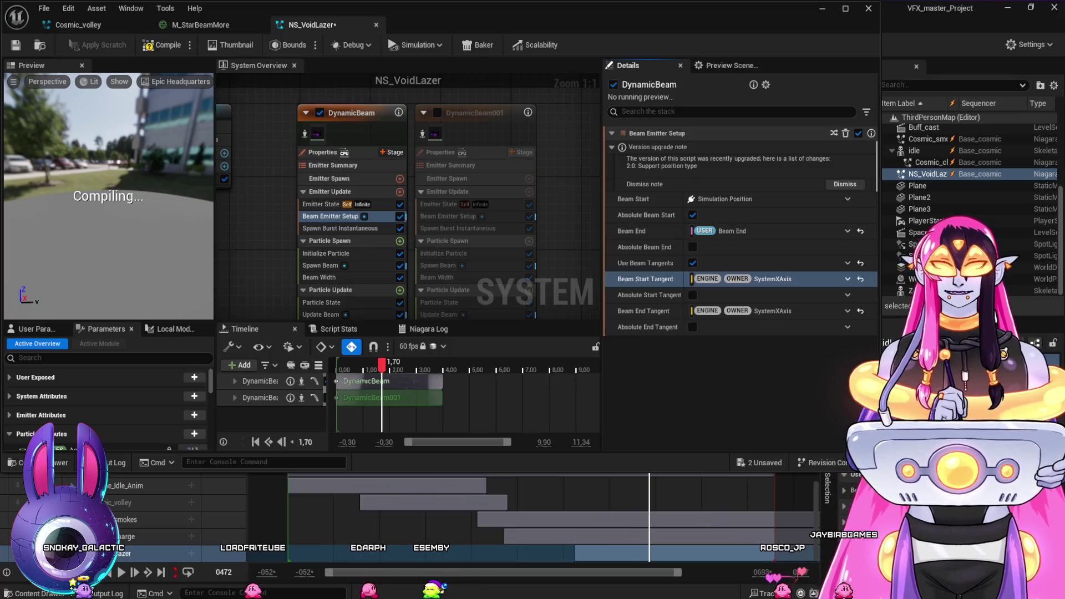
key(ctrl+z)
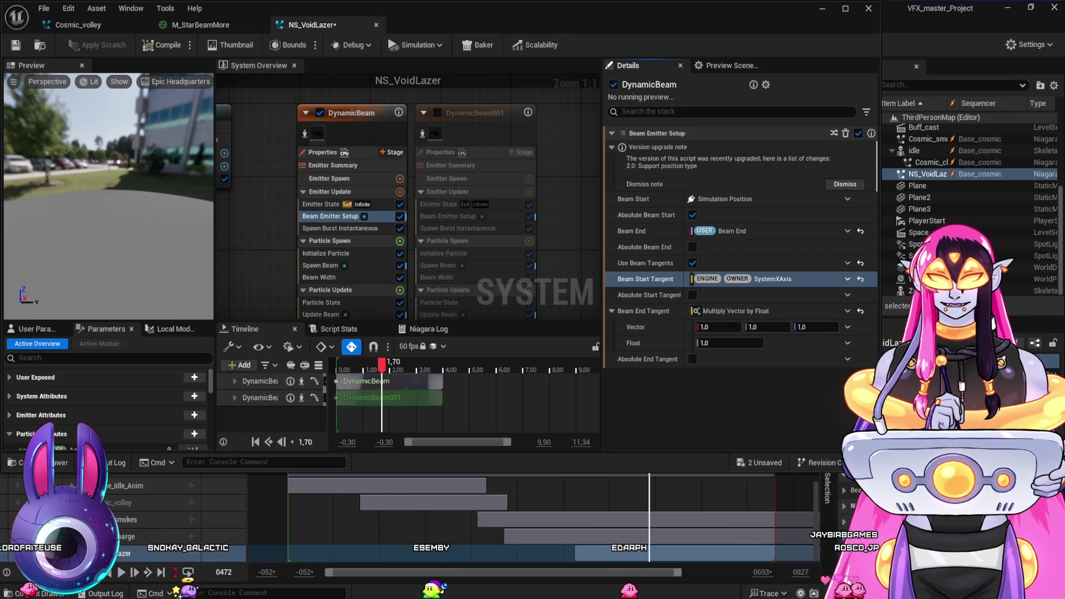
key(ctrl+z)
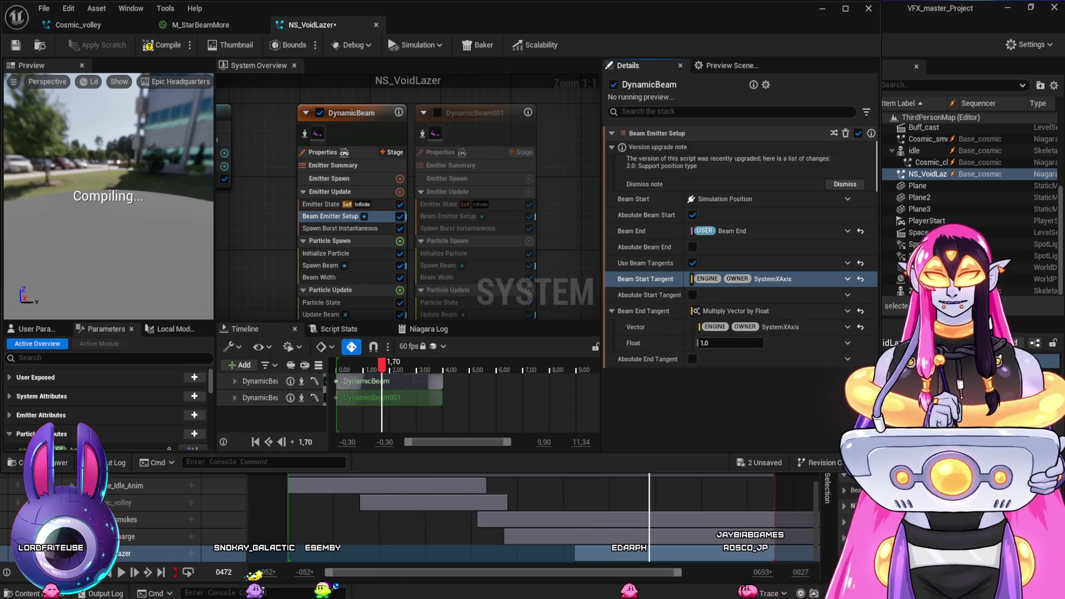
Drive the end tangent's Float with a Sine waveform (amplitude -1.0 to 1.0, frequency 0.5) and preview the arc
key(ctrl+z)
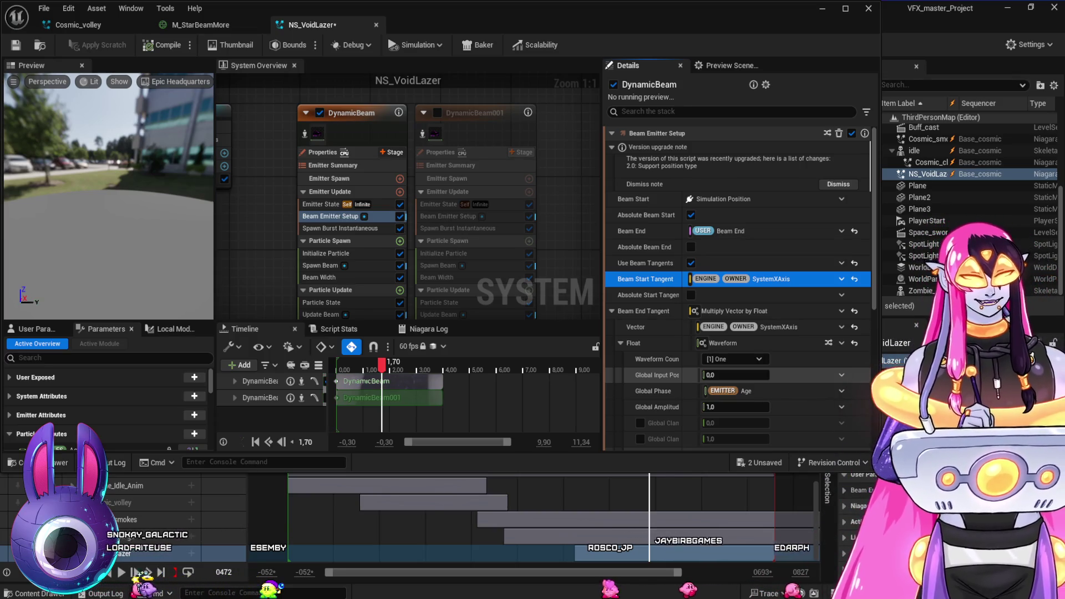
scroll(738, 311, down, 5)
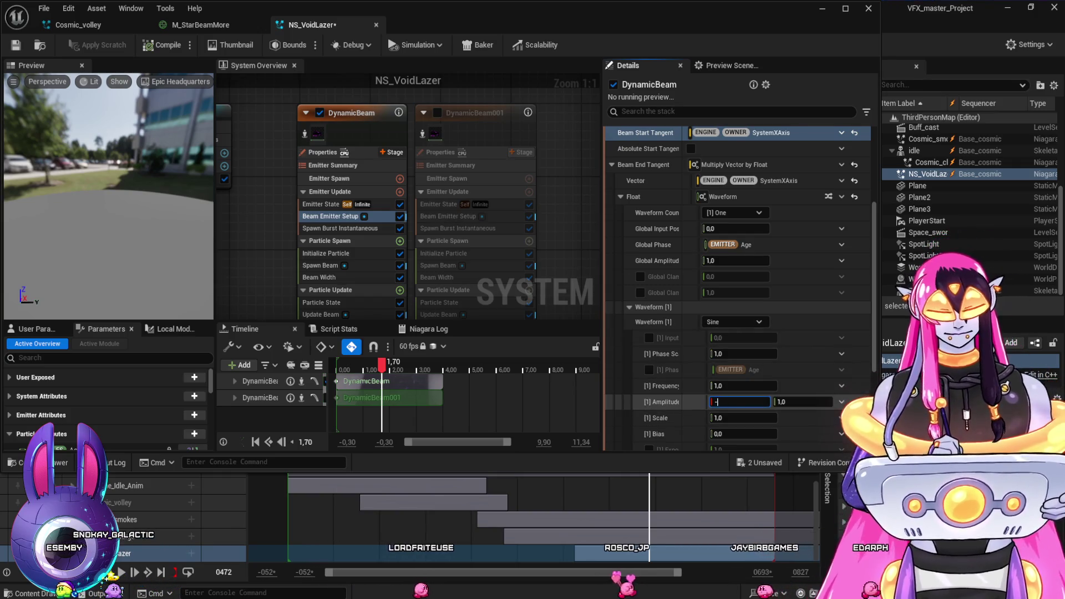
text(1.0)
click(743, 385)
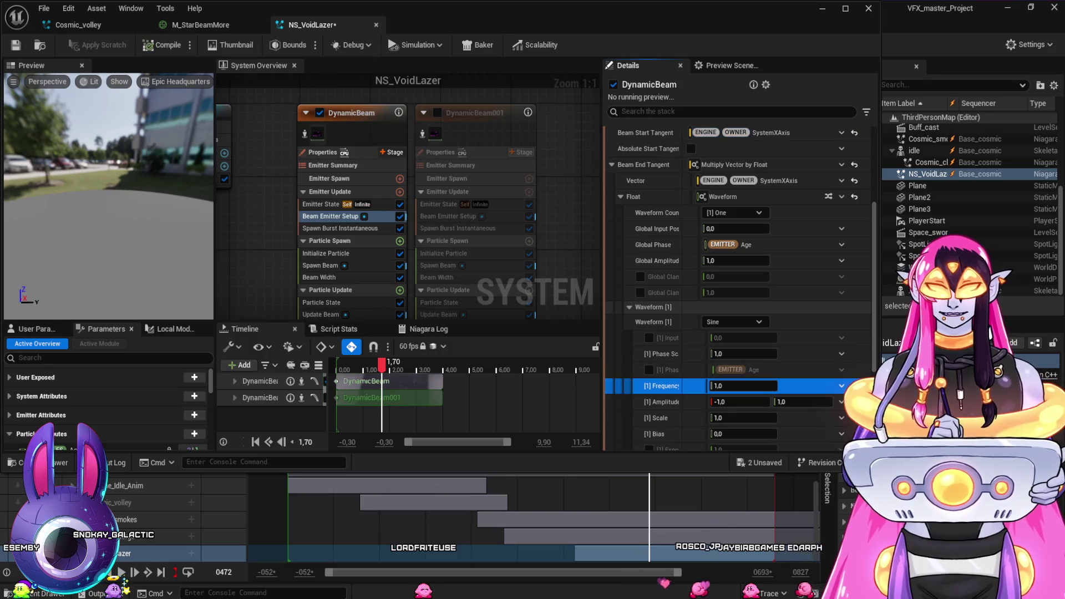
click(743, 385)
text(0,5)
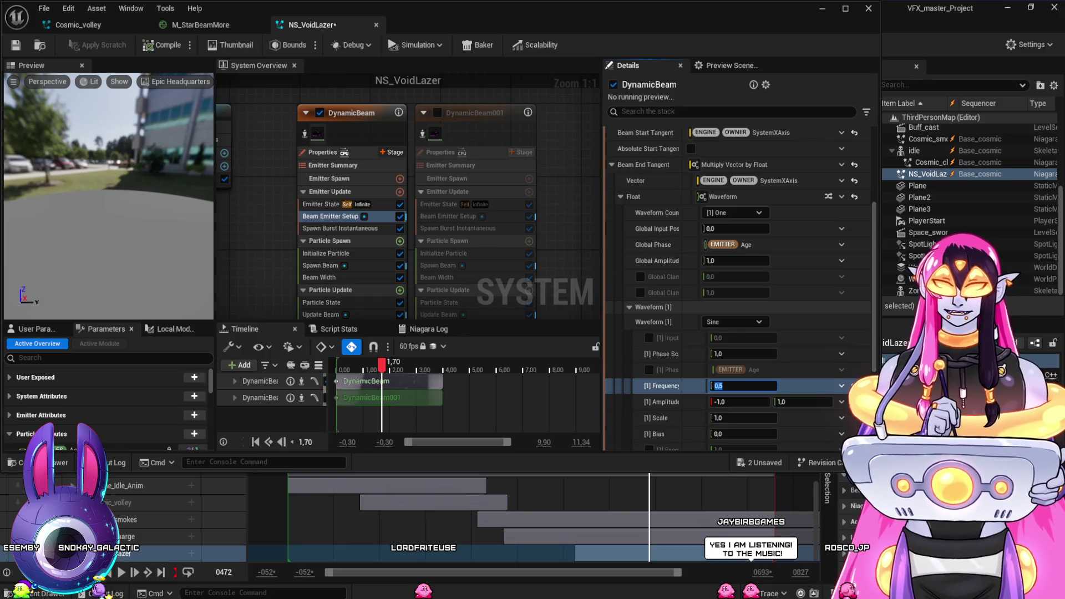
click(648, 469)
mouse_move(614, 469)
mouse_down()
mouse_move(570, 472)
mouse_move(667, 505)
mouse_move(703, 505)
mouse_move(557, 506)
mouse_move(587, 513)
mouse_up()
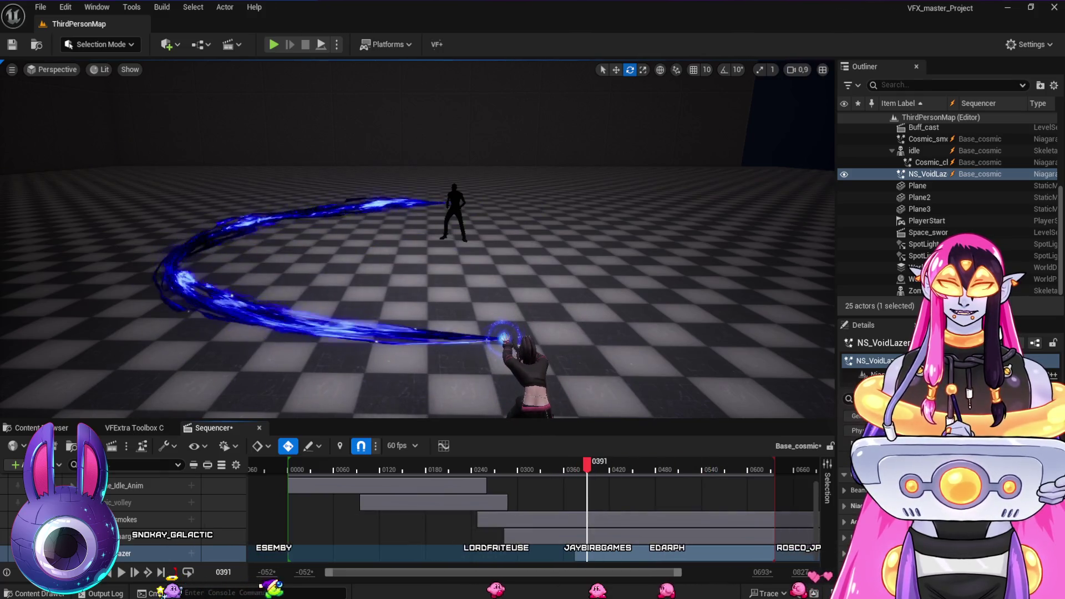
Back in NS_VoidLazer, make Beam Start Tangent a Multiply Vector by Float with Vector 1.0,1.0,1.0 and Float 1.0
key(alt+Tab)
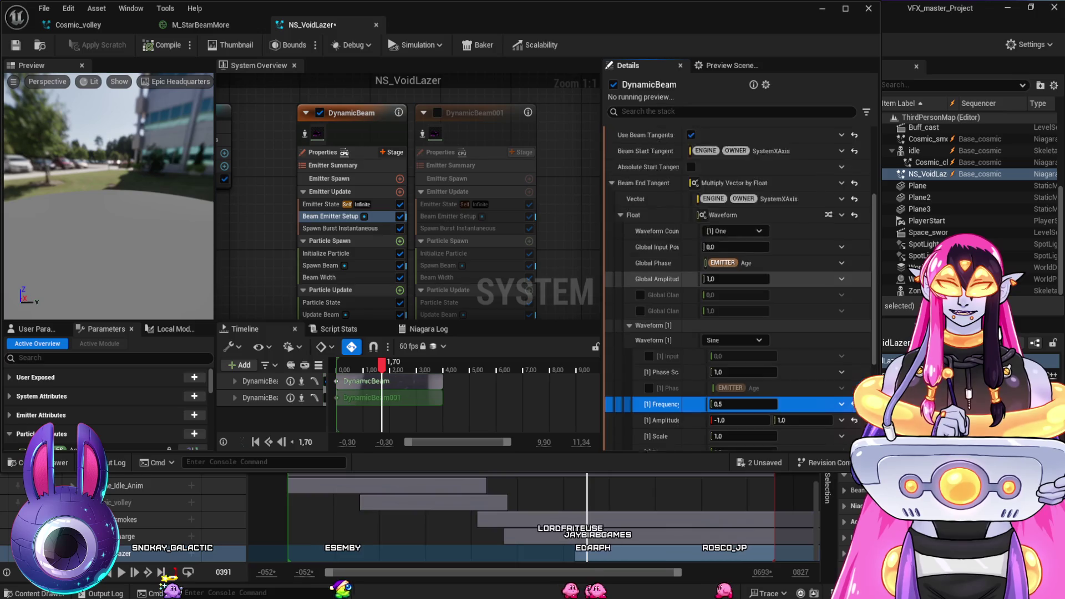
scroll(644, 208, up, 2)
click(646, 279)
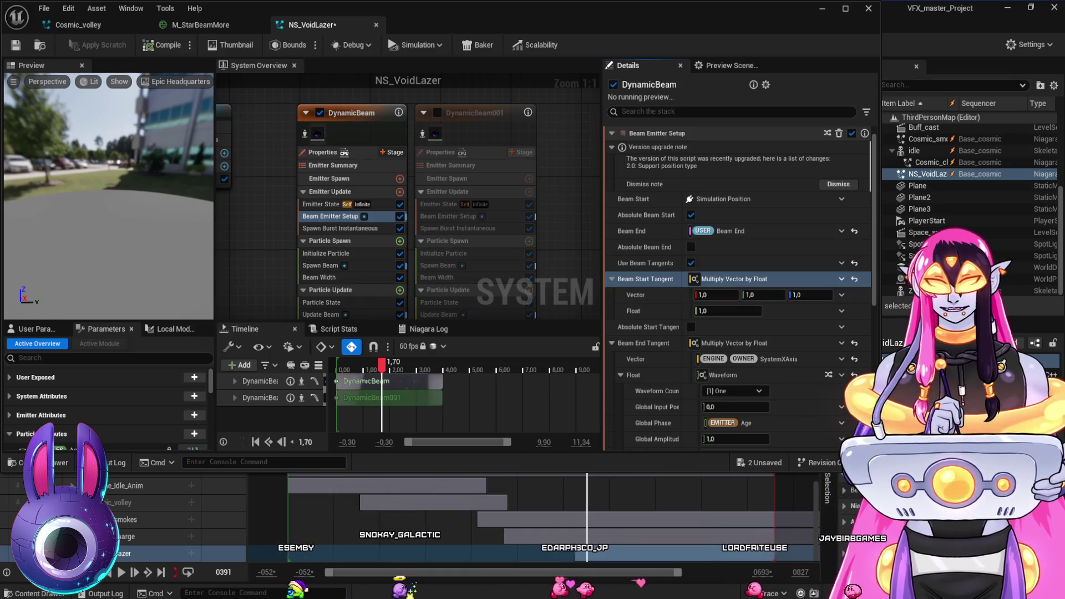
Set the start tangent's Float to 0.0 and replay the beam in the level viewport
click(728, 312)
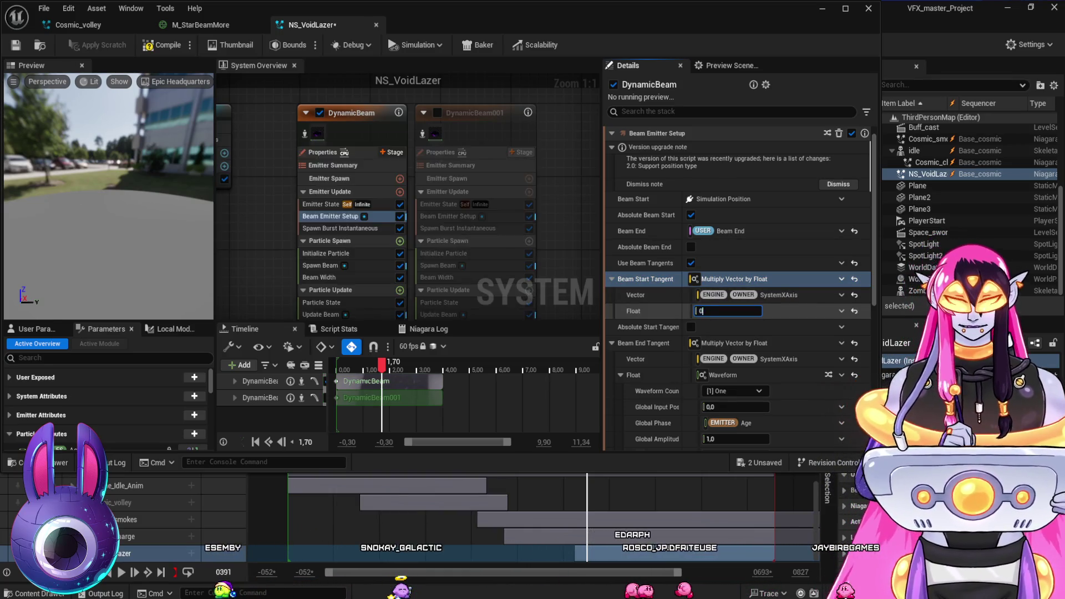
key(Return)
click(605, 478)
mouse_move(595, 470)
mouse_down()
mouse_move(564, 470)
mouse_move(717, 502)
mouse_up()
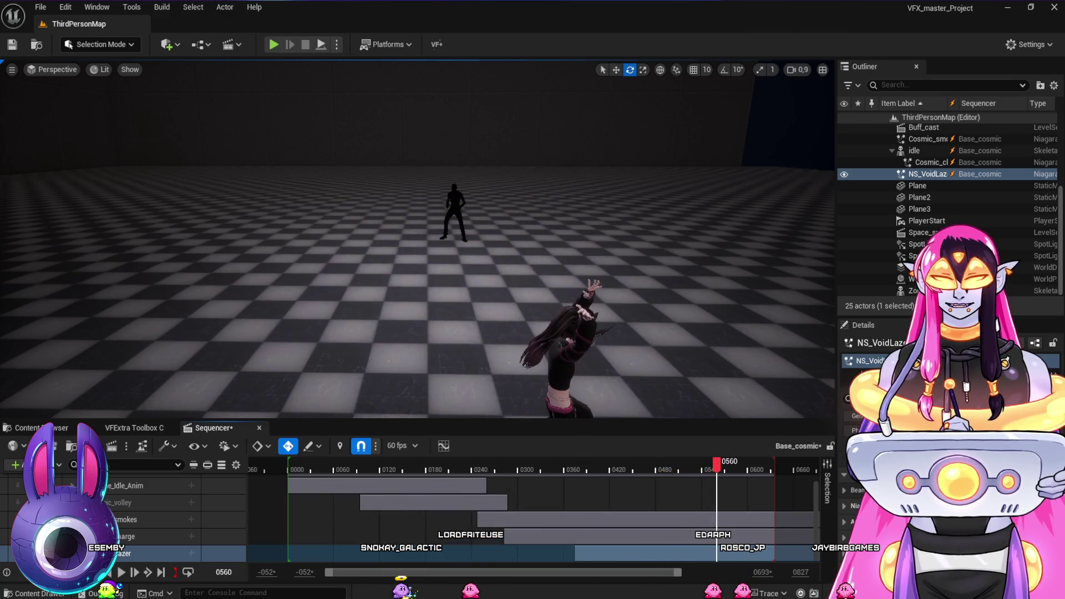
Set the waveform's Global Amplitude Scale to 0.1 and play the sequence to check the sway
key(alt+Tab)
scroll(738, 250, down, 5)
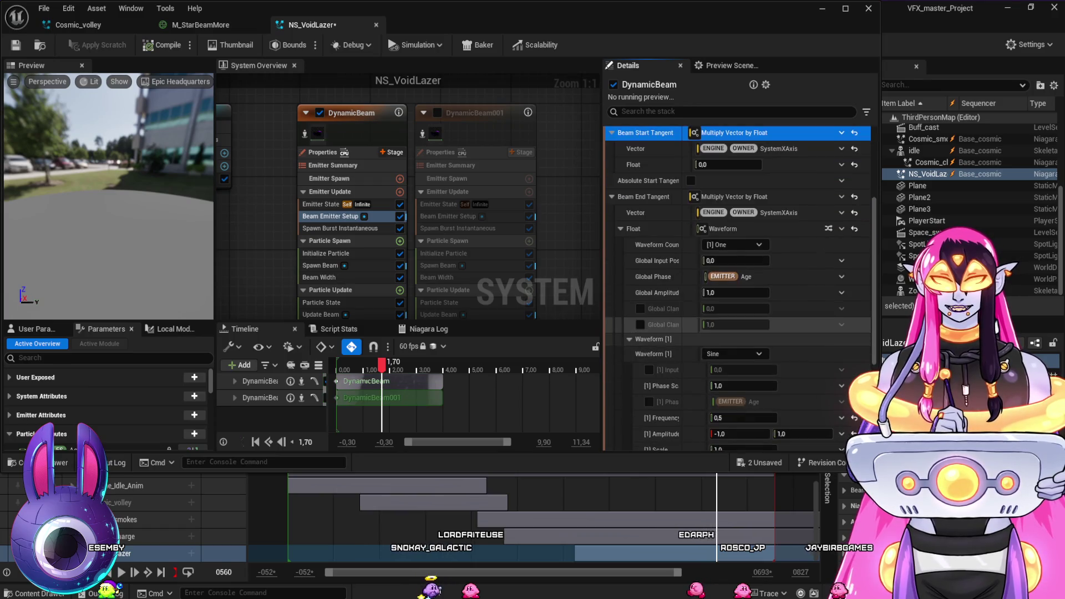
click(734, 292)
key(Return)
key(alt+Tab)
mouse_move(572, 468)
mouse_down()
mouse_move(654, 473)
mouse_move(645, 471)
mouse_up()
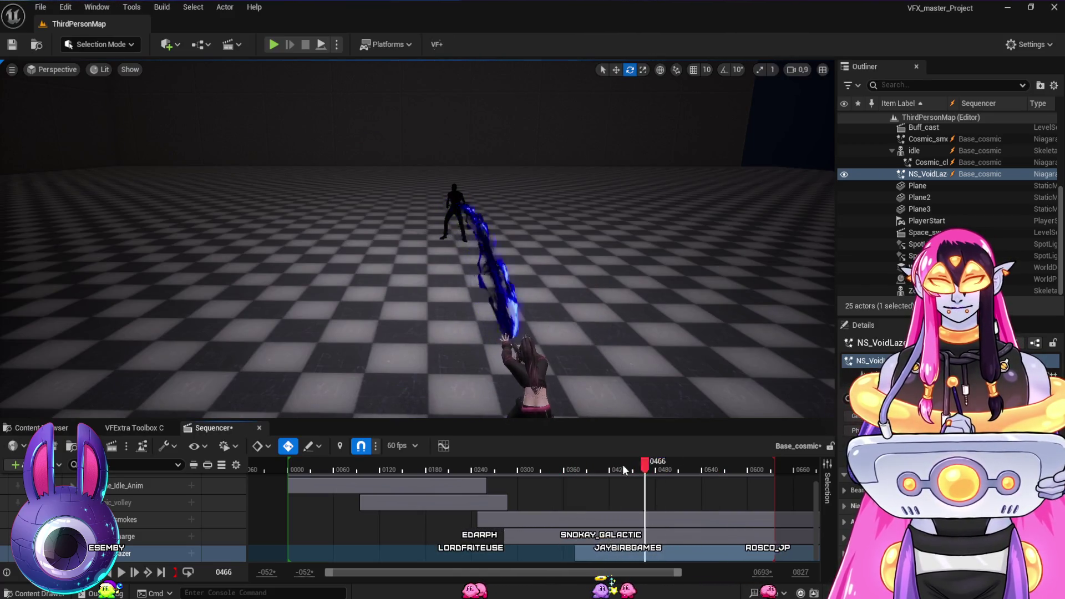
click(539, 459)
key(space)
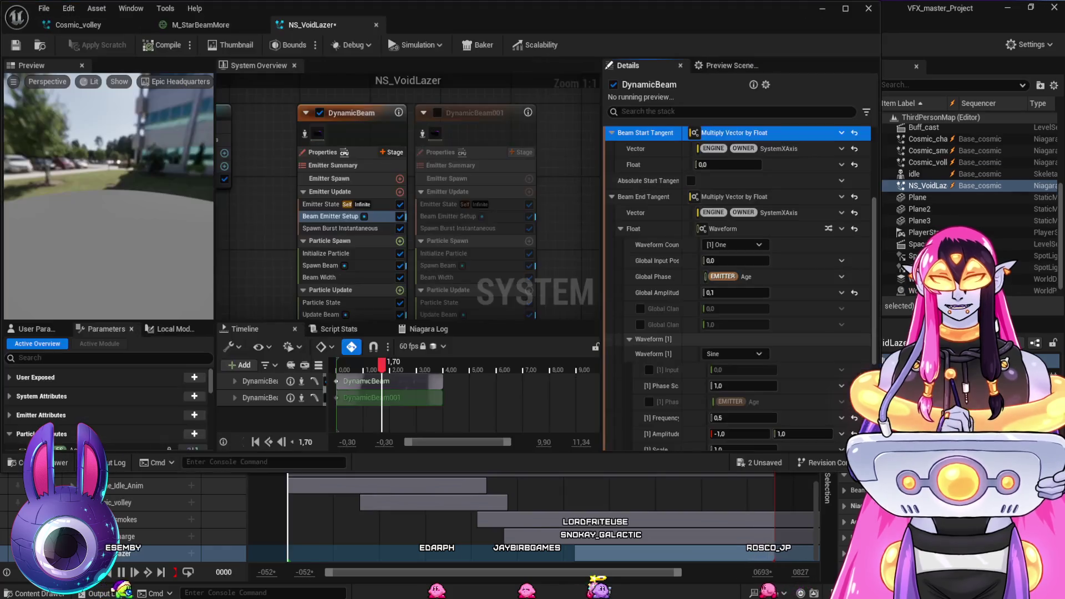
Set the second sine wave's frequency to 0.3 and replay the beam in the level editor
scroll(738, 277, down, 2)
click(744, 381)
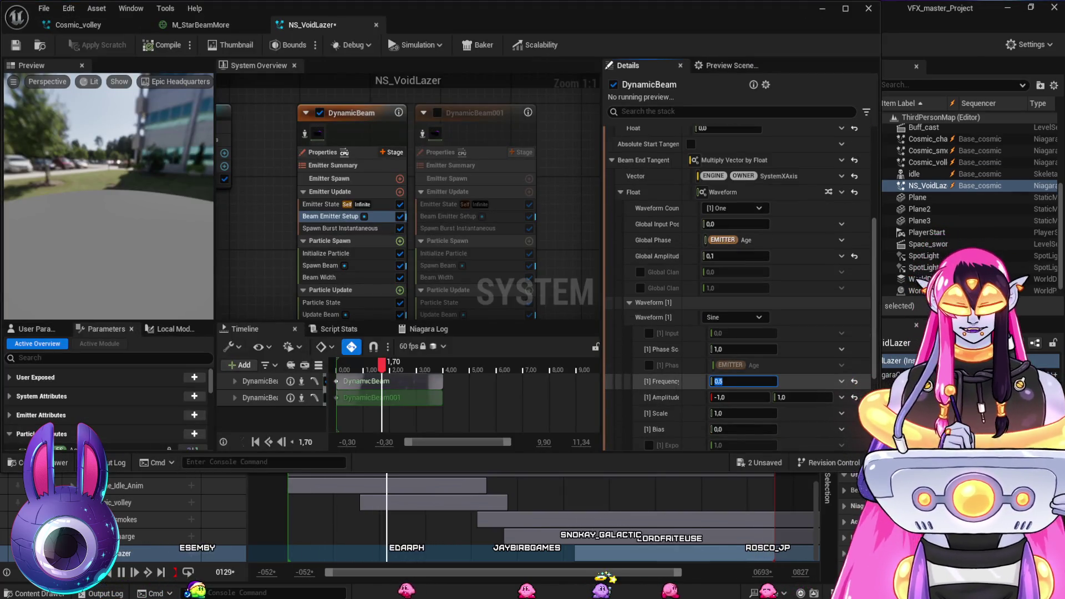
text(0.3)
key(Return)
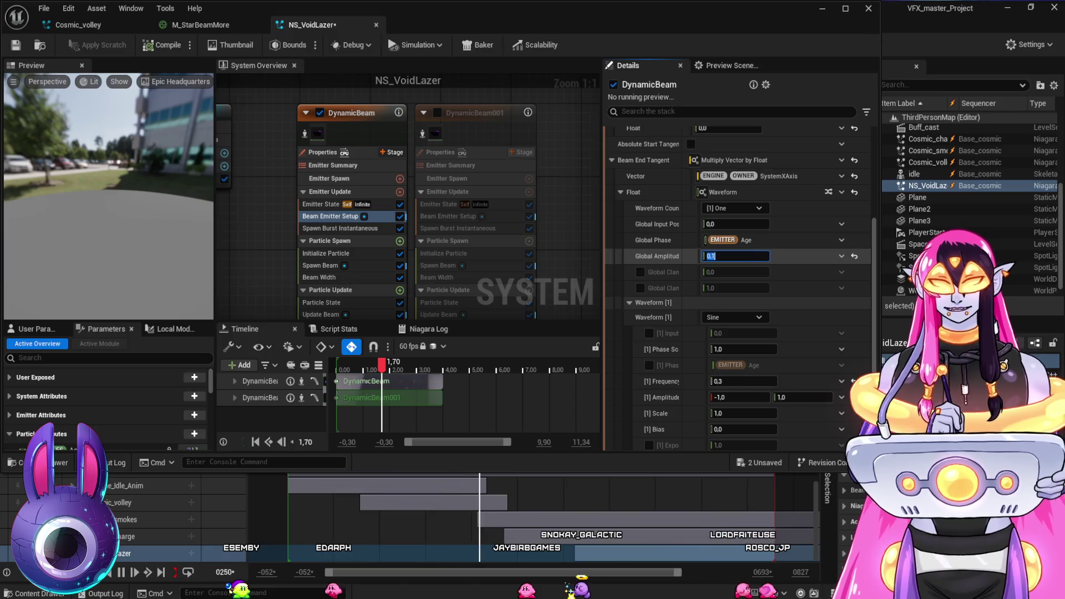
text(0,)
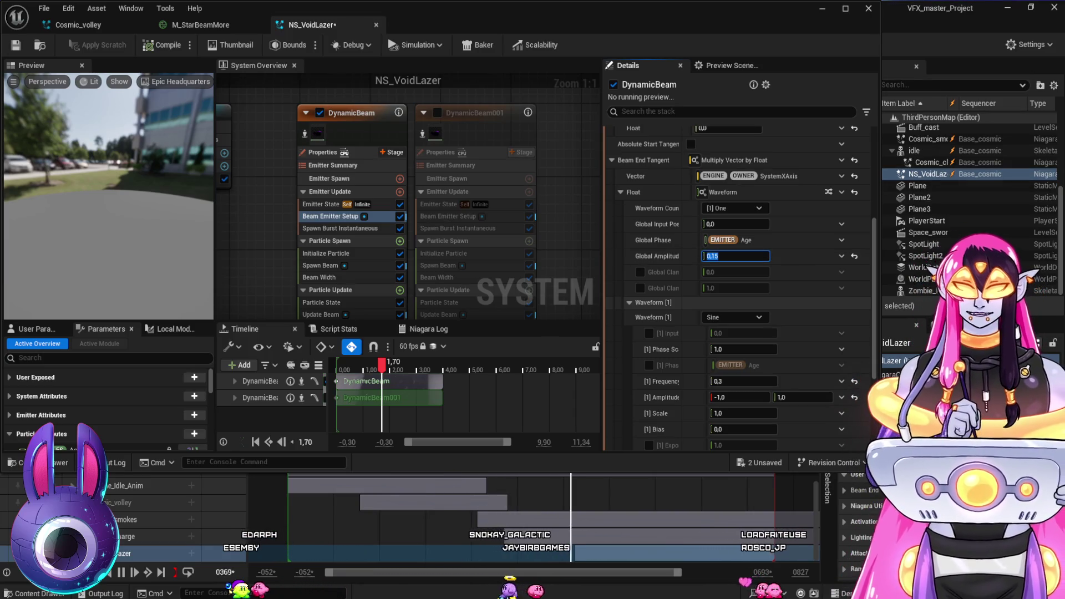
click(564, 477)
click(564, 467)
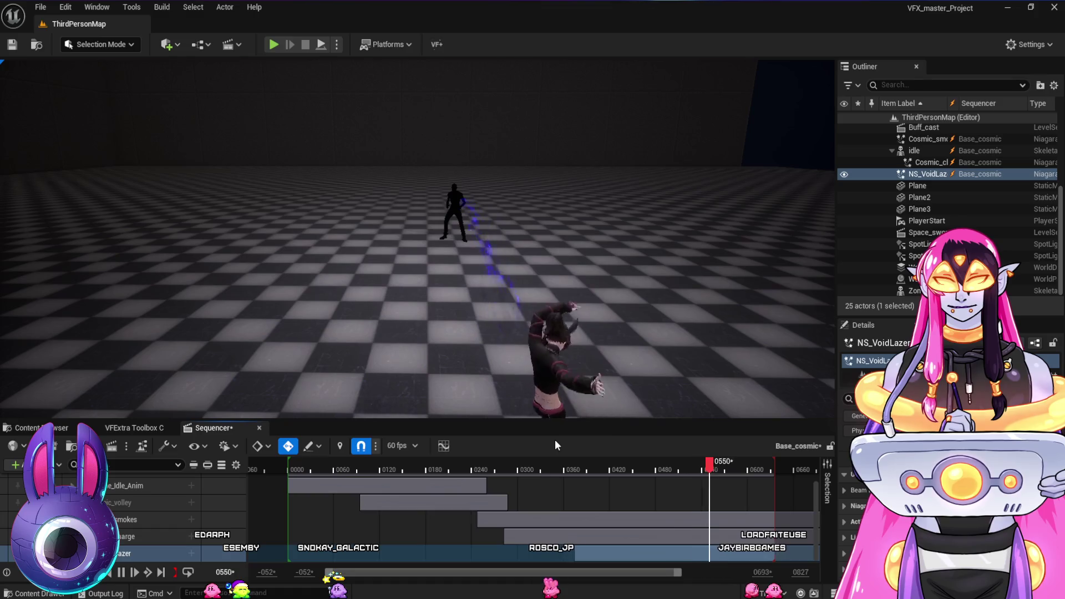
click(559, 468)
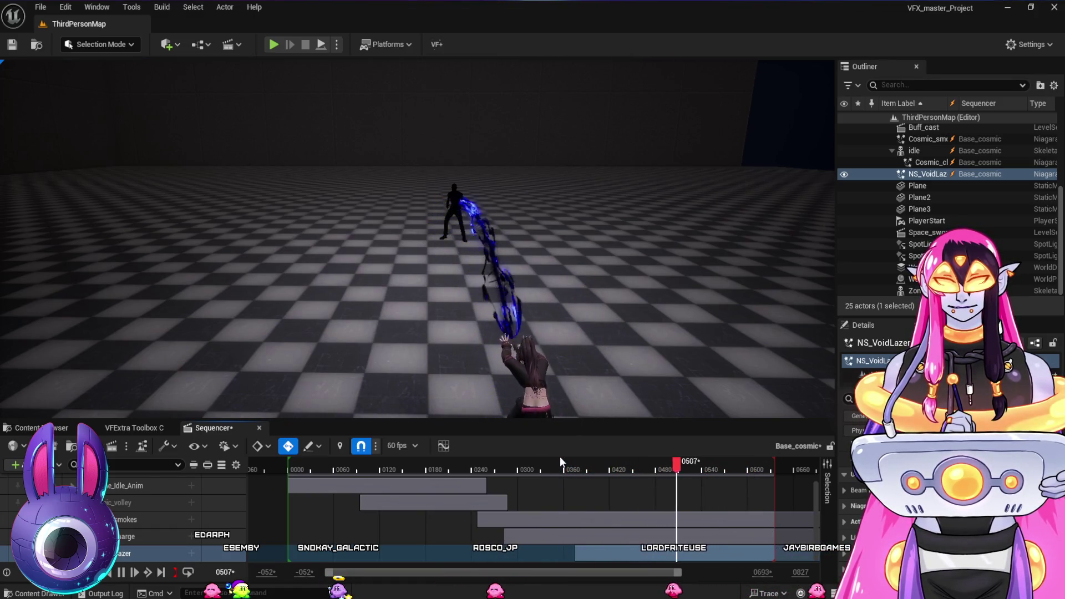
key(space)
click(533, 469)
key(space)
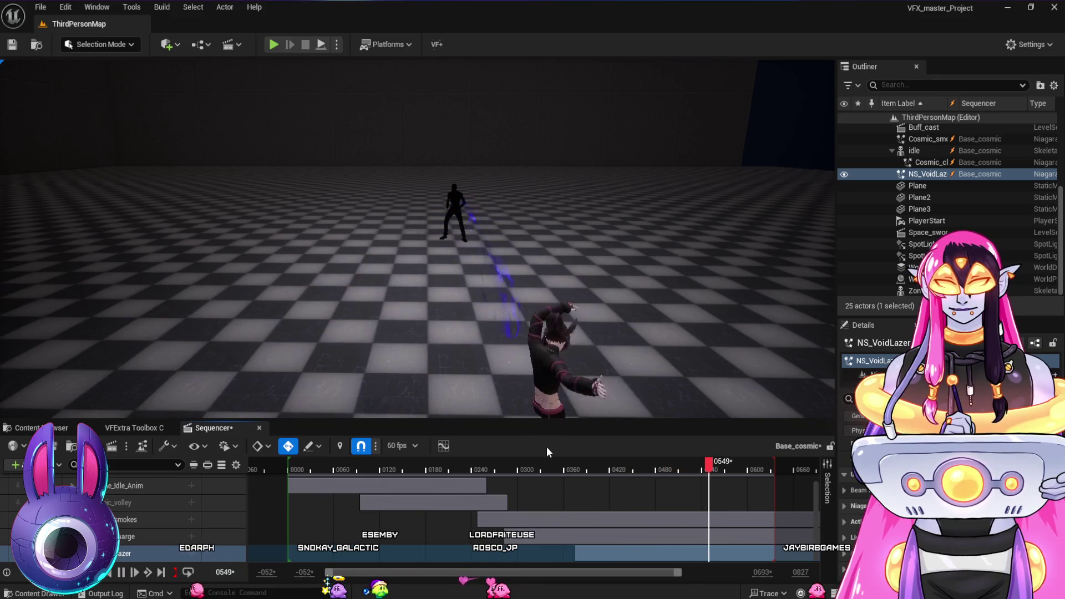
click(540, 469)
key(space)
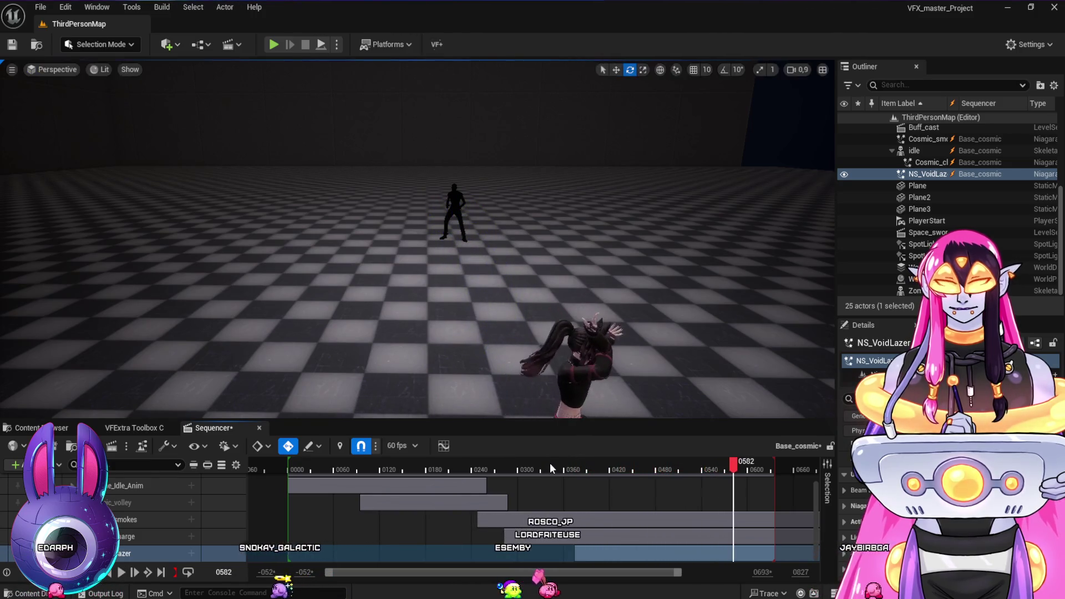
click(550, 464)
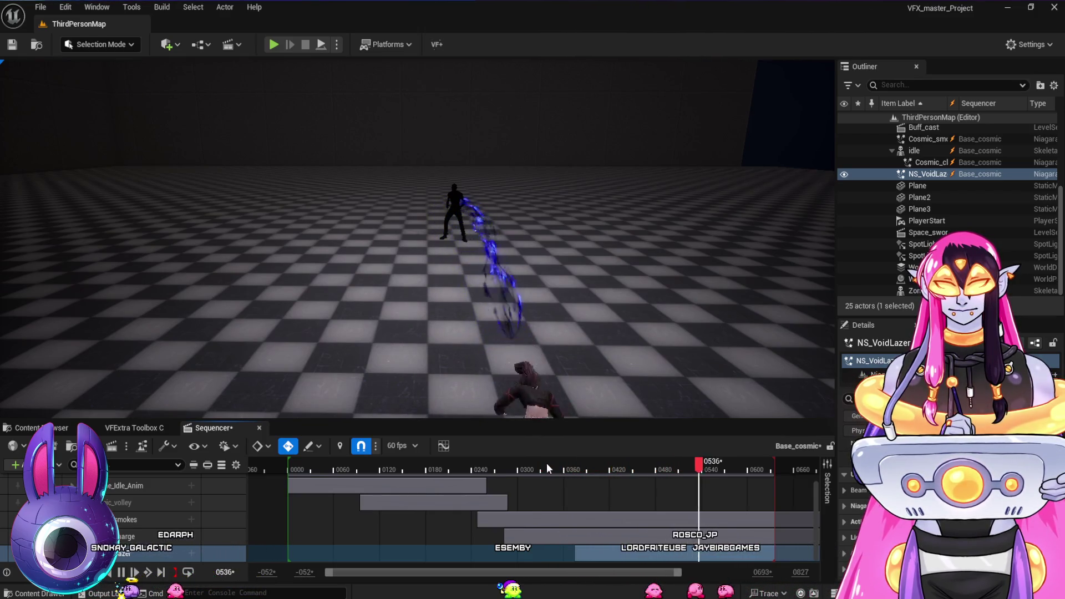
key(space)
drag(587, 269, 587, 269)
drag(654, 468, 546, 465)
key(space)
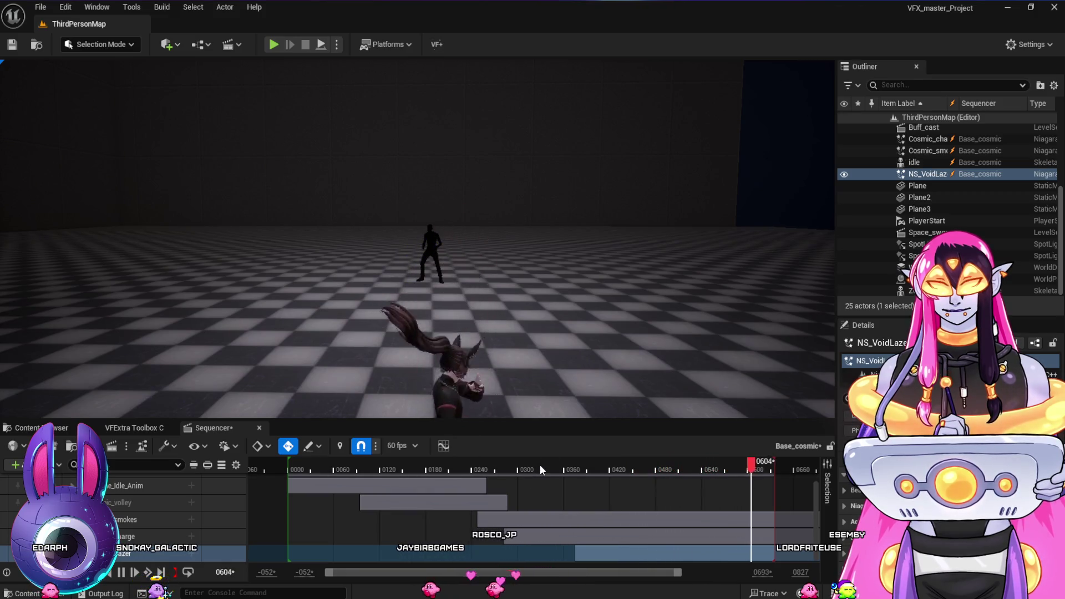
drag(541, 464, 590, 473)
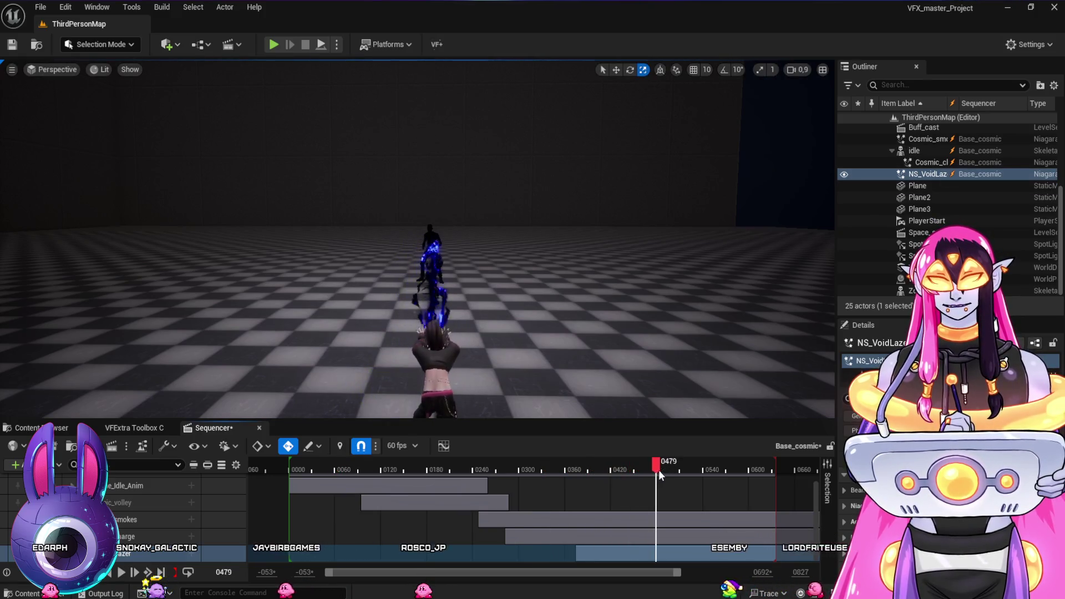
drag(715, 476, 716, 476)
drag(652, 316, 516, 314)
mouse_move(587, 304)
mouse_down()
mouse_move(433, 309)
mouse_move(583, 322)
mouse_up()
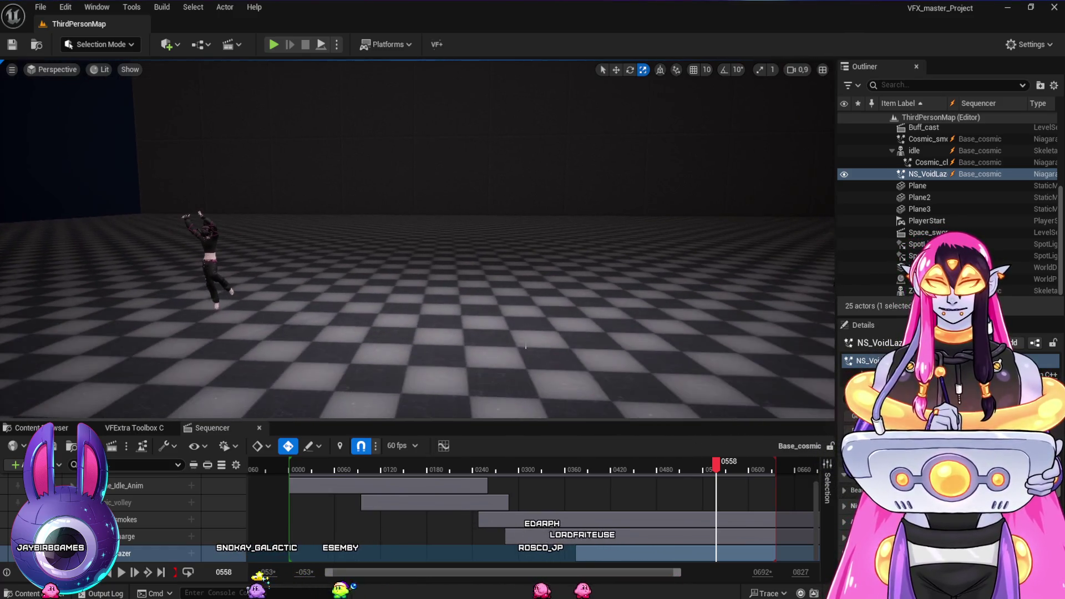
click(28, 428)
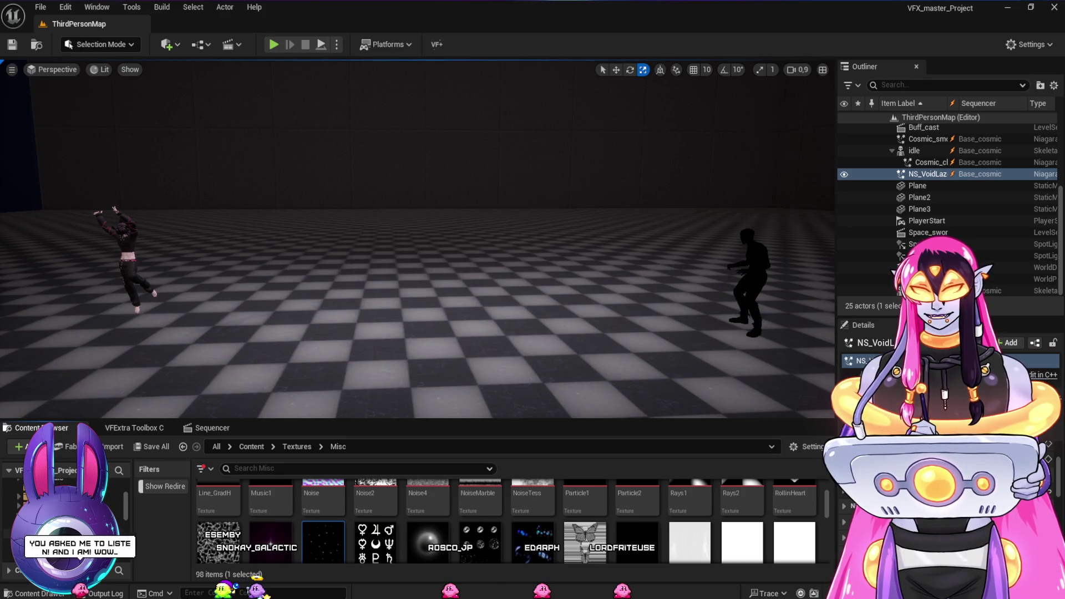
Open the RPG_Files > Cosmic_Spell folder in the Content Browser
click(67, 524)
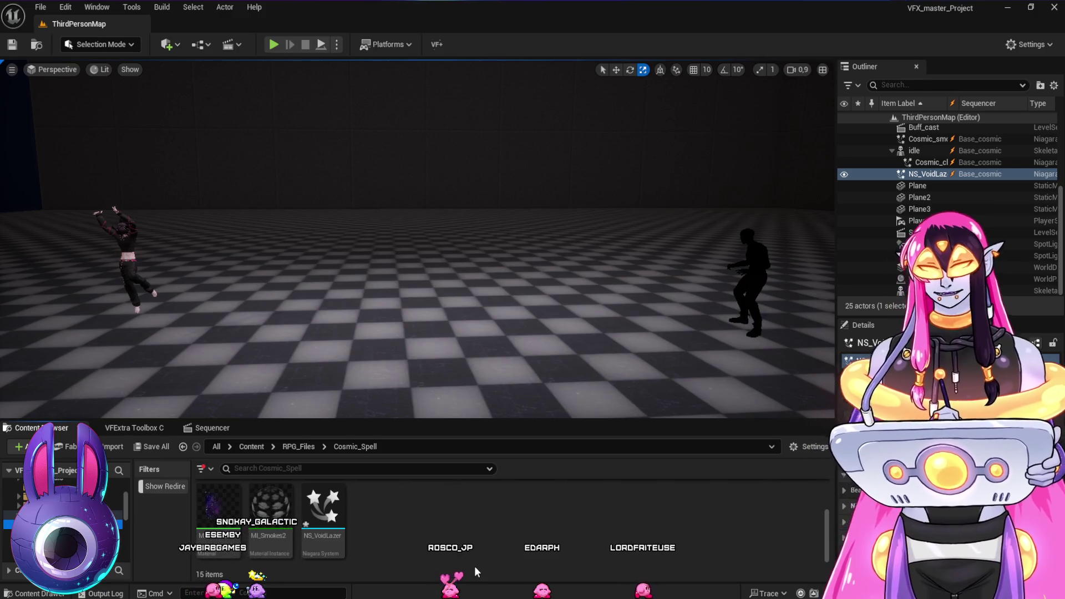
scroll(513, 525, up, 1)
scroll(512, 525, down, 2)
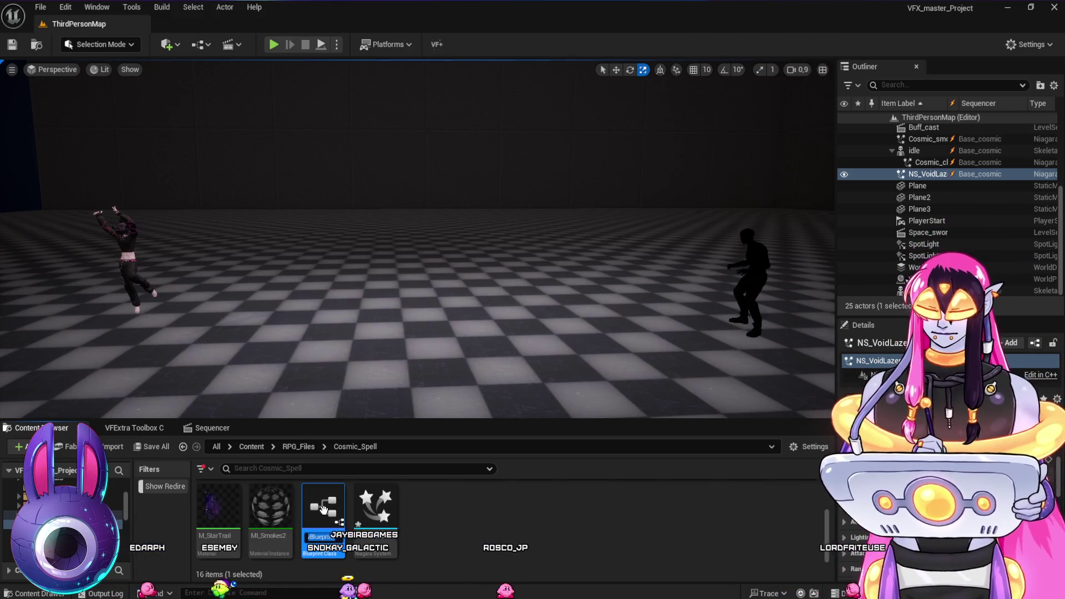
Name the new Blueprint BP_Void_Sphere and place an instance on the level floor
text(Void_S)
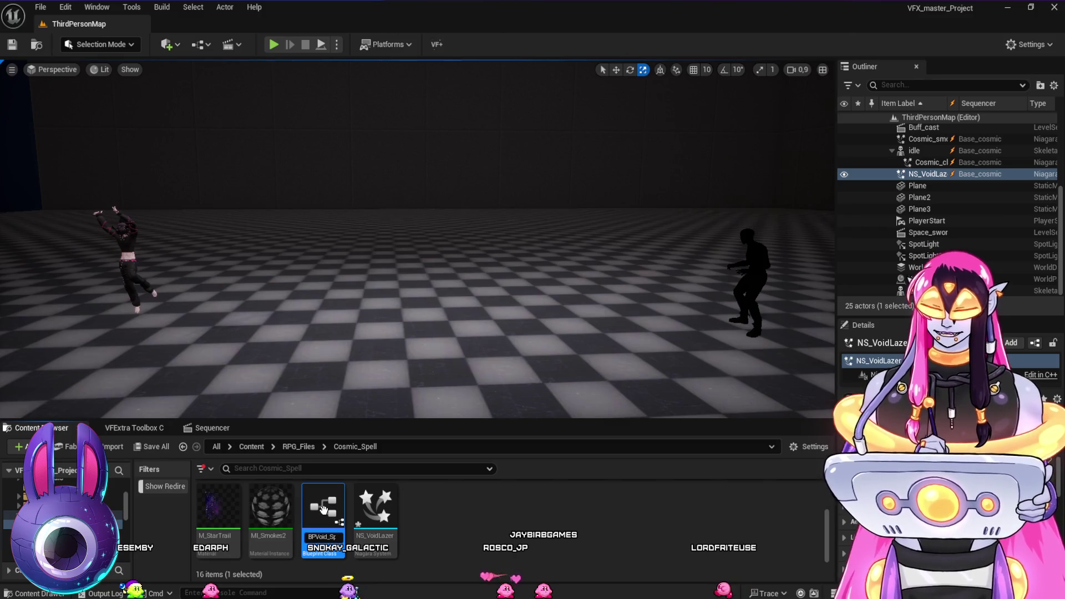
key(Return)
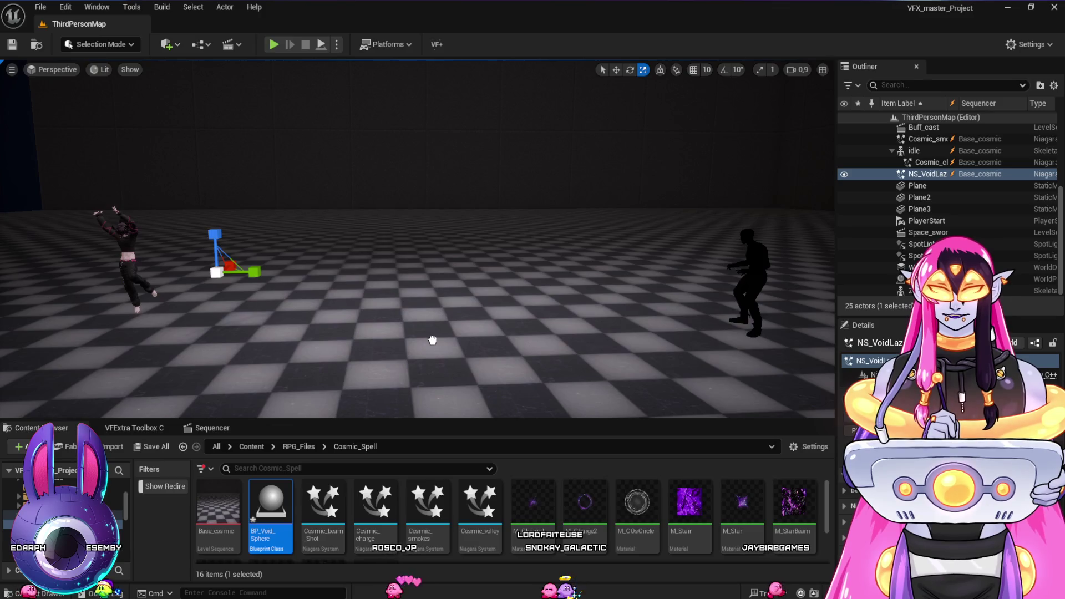
drag(432, 339, 432, 340)
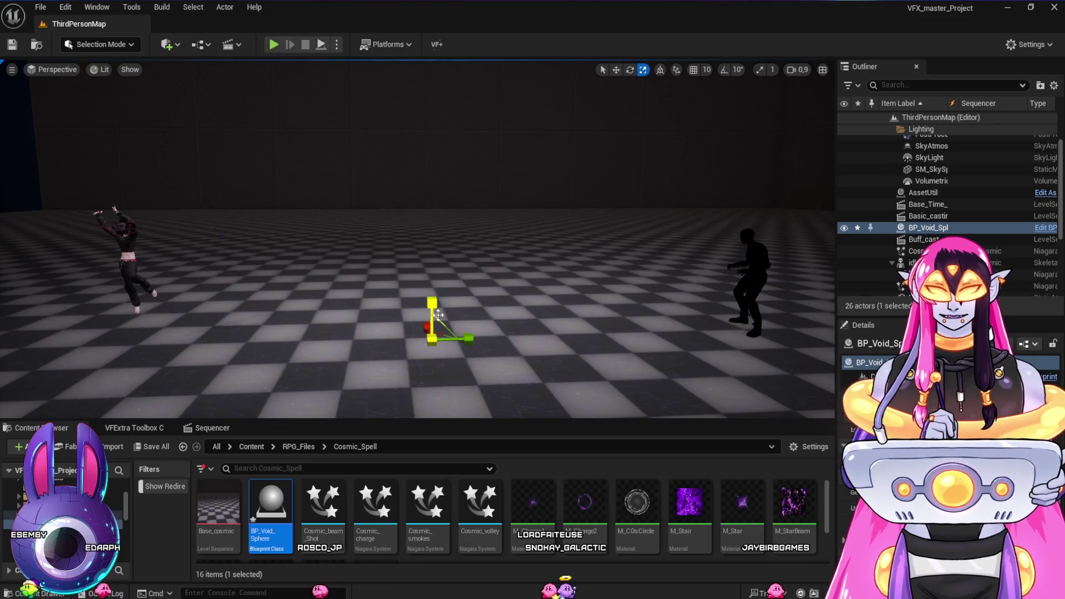
Add a Static Mesh component to BP_Void_Sphere and name it Sphere
key(w)
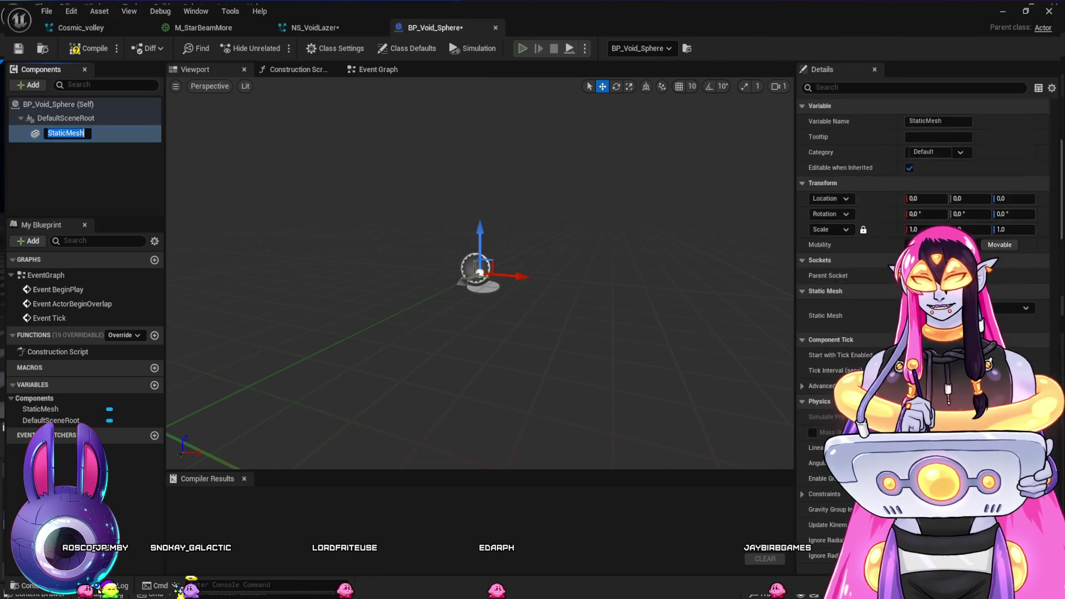
text(Sphere)
key(Return)
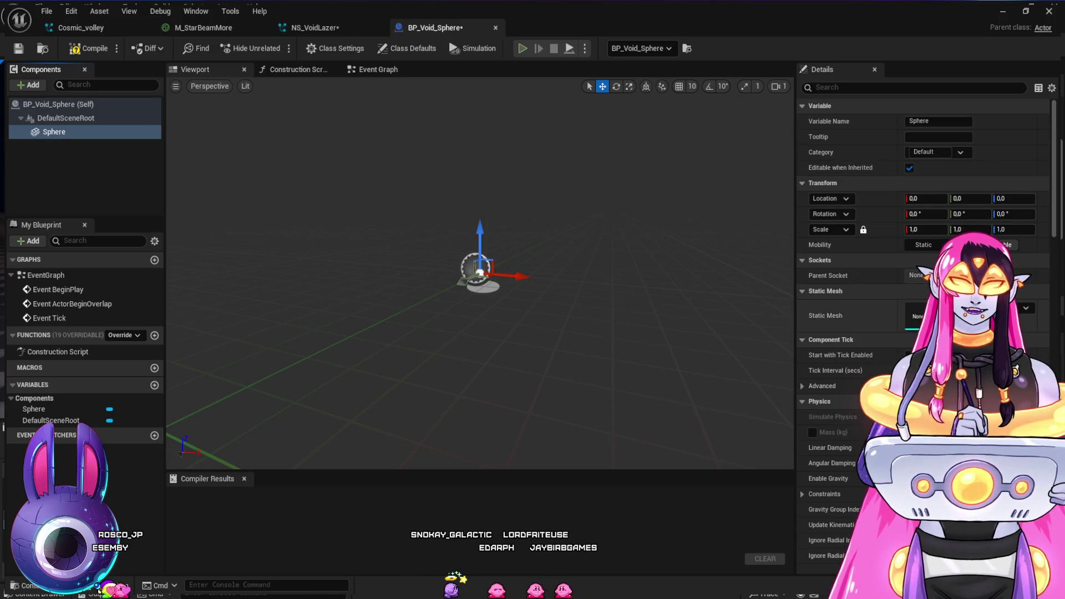
Open the Content Drawer and browse to the Mesh asset folder
key(ctrl+space)
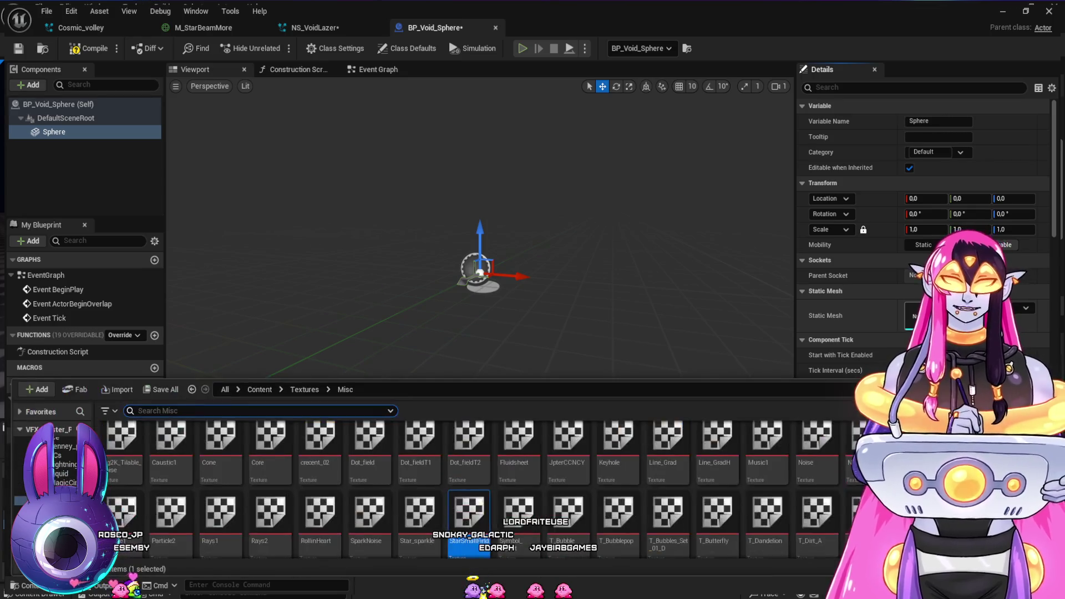
key(ctrl+space)
key(ctrl+space)
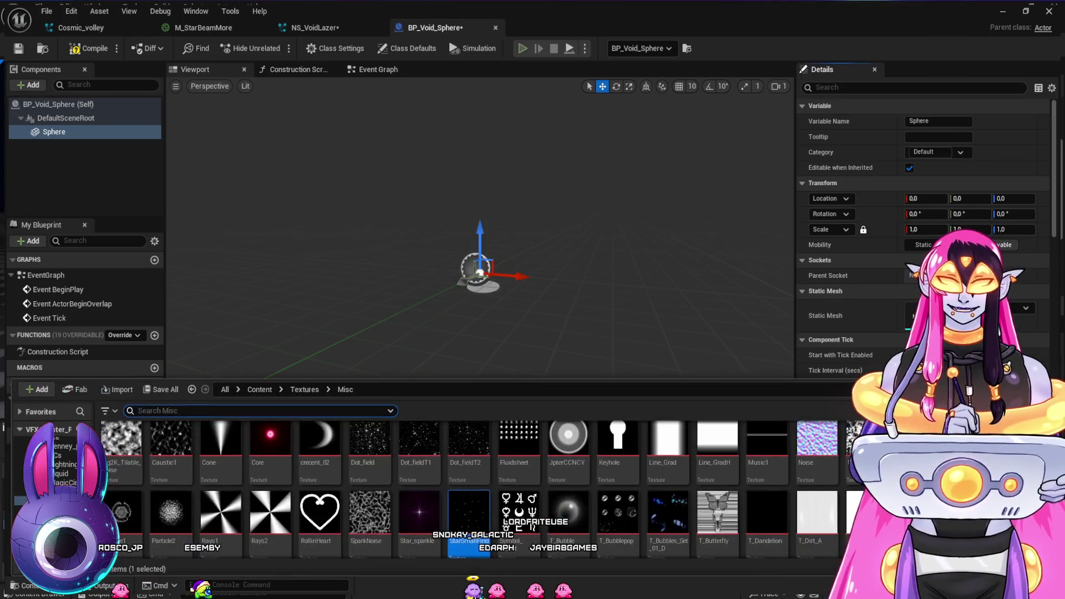
key(ctrl+space)
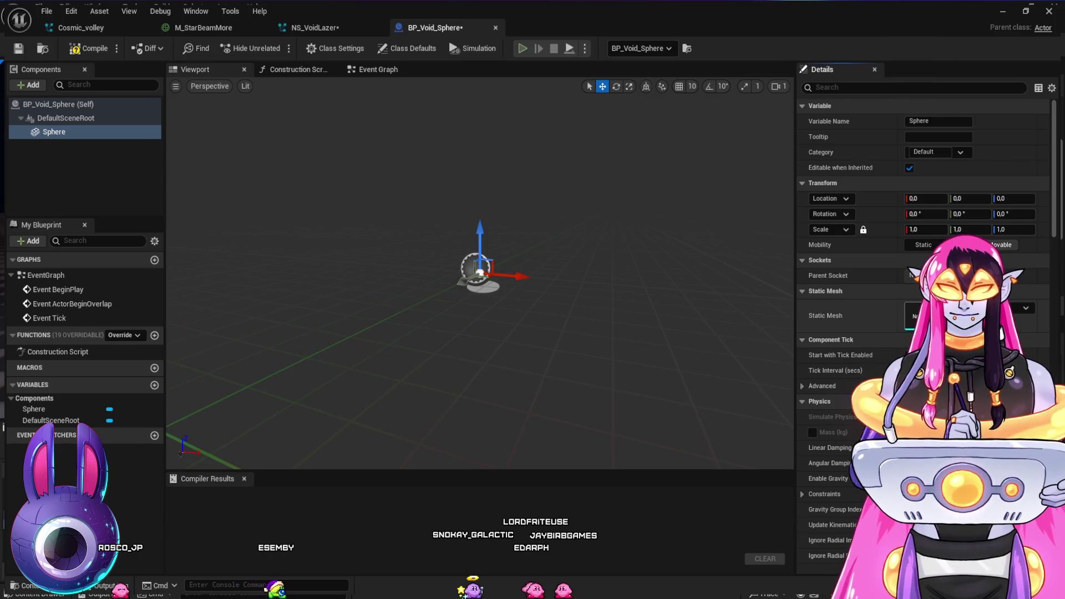
key(ctrl+space)
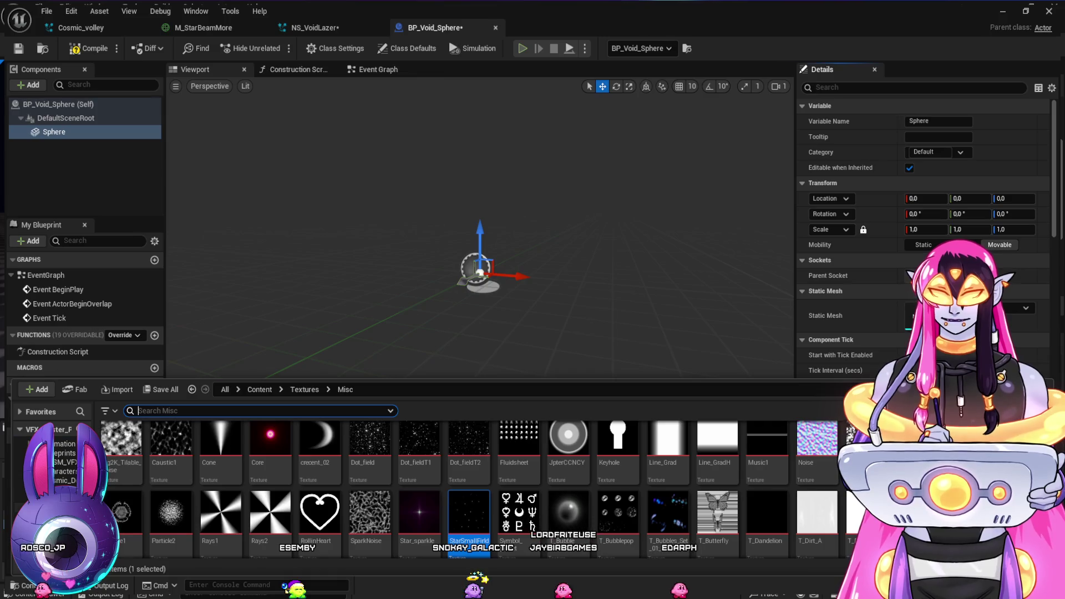
click(55, 472)
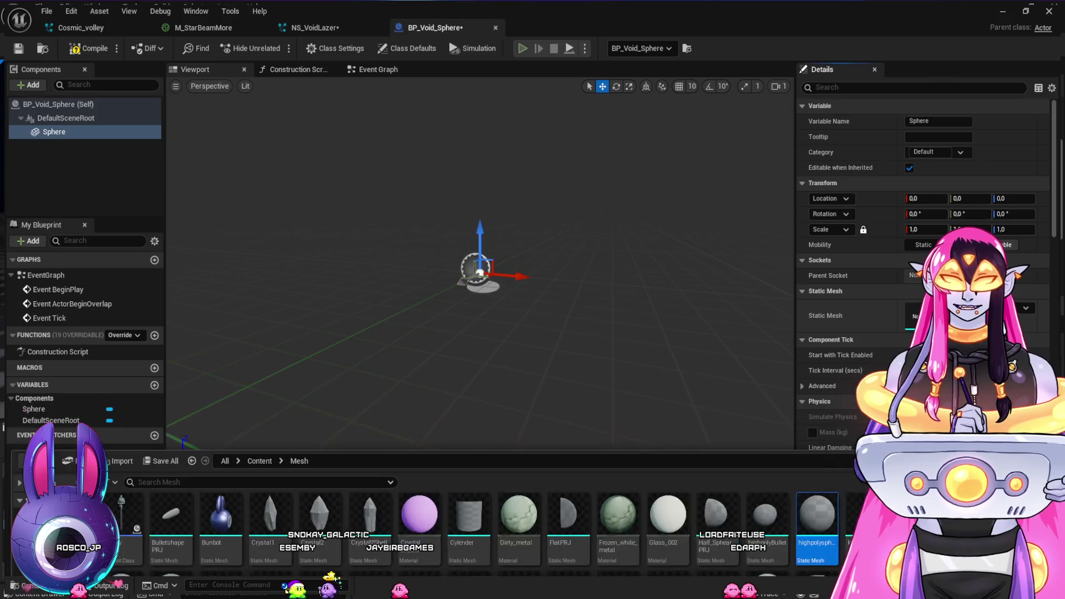
Assign the highpolysphere mesh to the Sphere component, test-move and undo, then minimise the Blueprint editor
click(949, 323)
scroll(480, 271, down, 5)
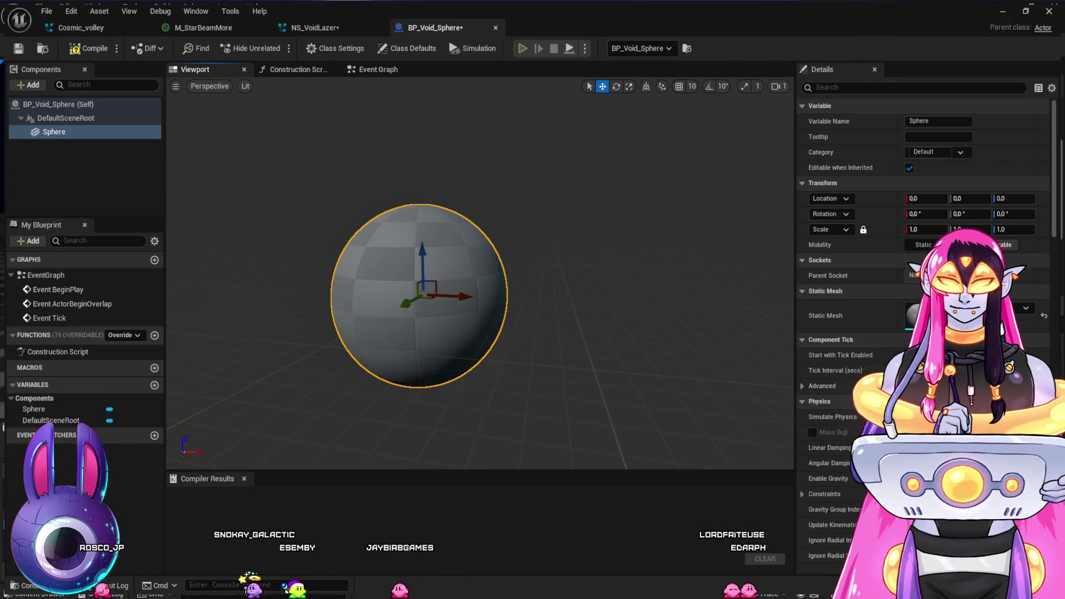
mouse_move(432, 263)
mouse_down()
mouse_move(438, 183)
mouse_move(452, 149)
mouse_up()
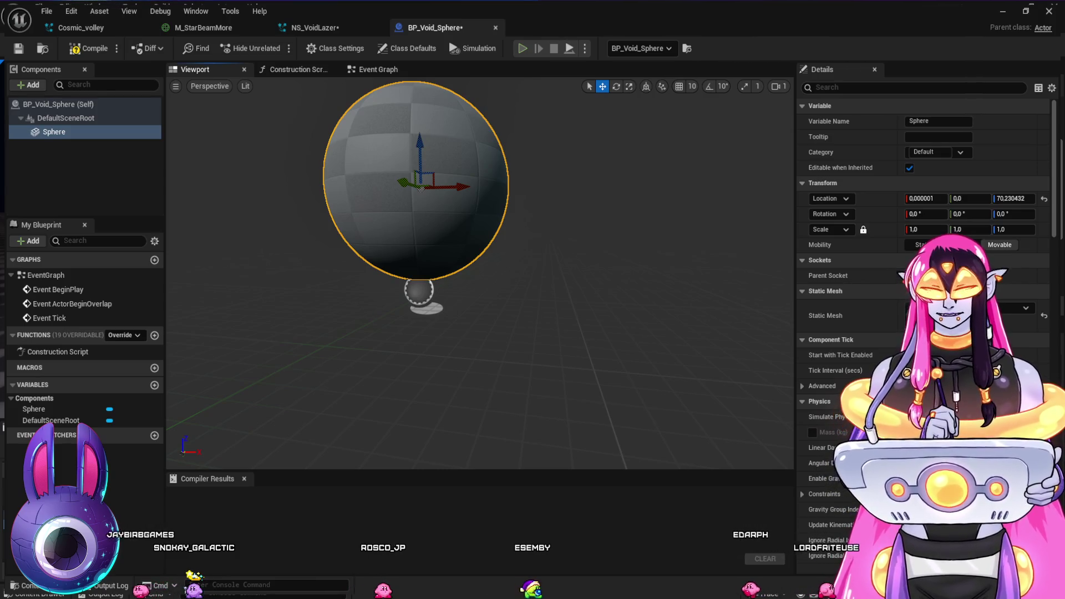
key(ctrl+z)
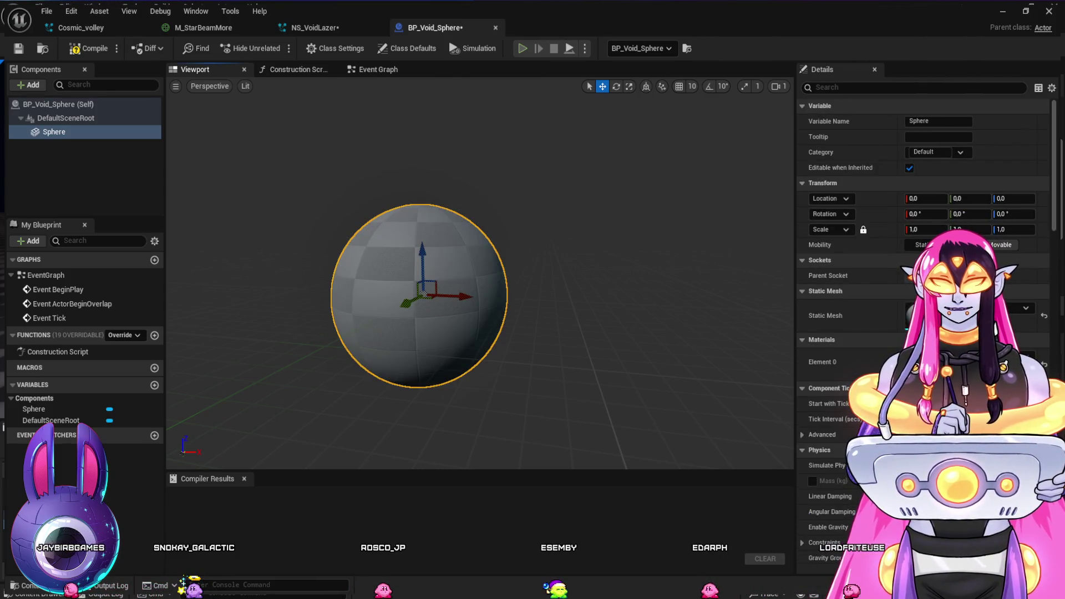
mouse_move(477, 277)
mouse_down()
mouse_move(555, 277)
mouse_move(444, 278)
mouse_move(499, 277)
mouse_move(500, 245)
mouse_move(499, 277)
mouse_up()
click(999, 12)
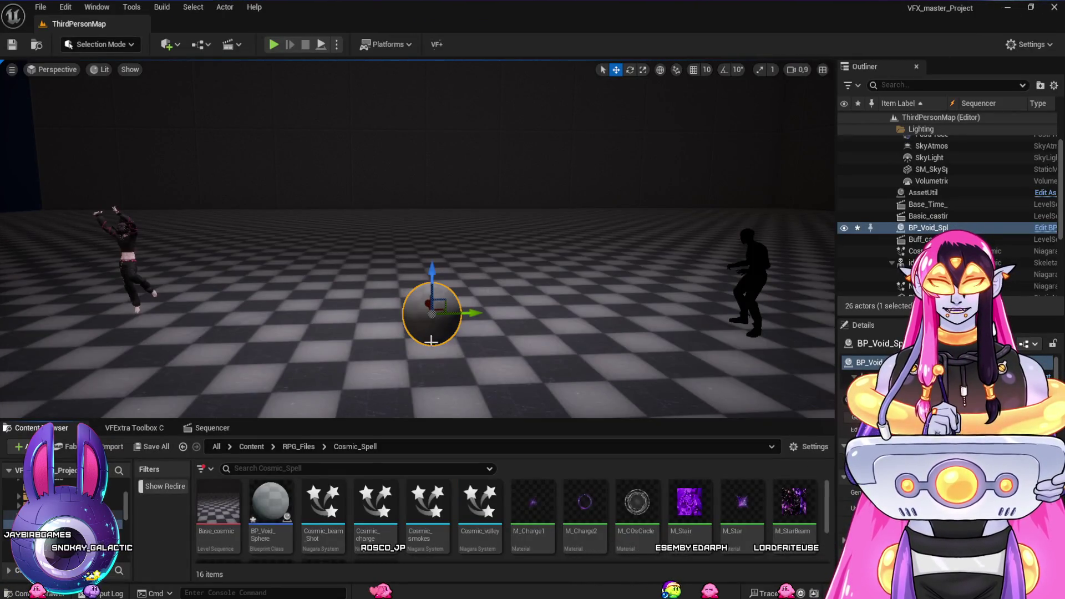
Lift BP_Void_Sphere above the floor along Z, then bring up the M_StarBeamMore material graph
drag(434, 272, 436, 214)
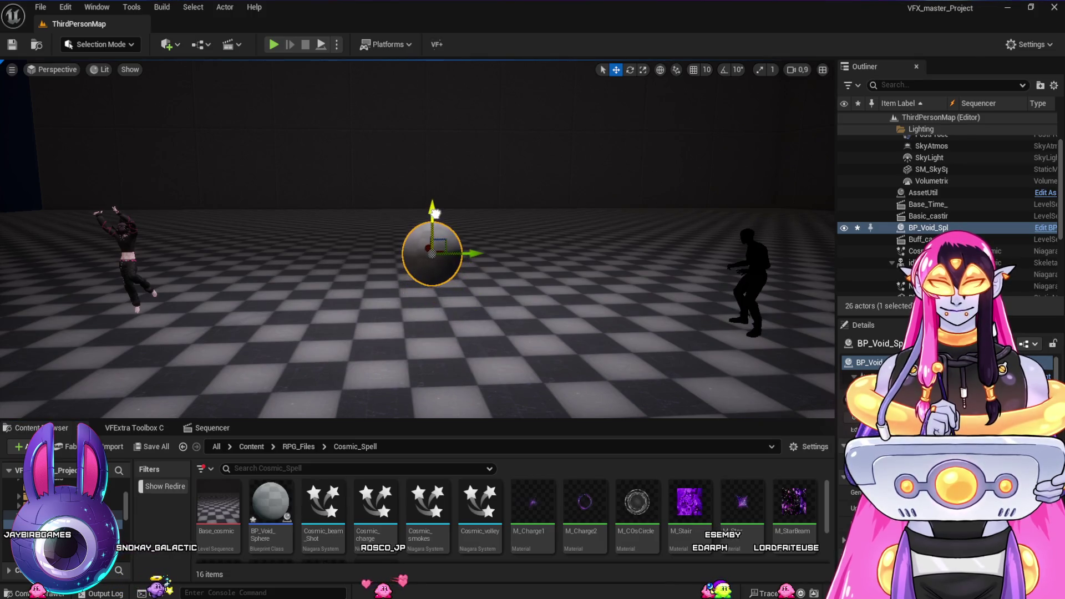
mouse_move(526, 322)
mouse_down()
mouse_move(525, 310)
mouse_move(513, 322)
mouse_up()
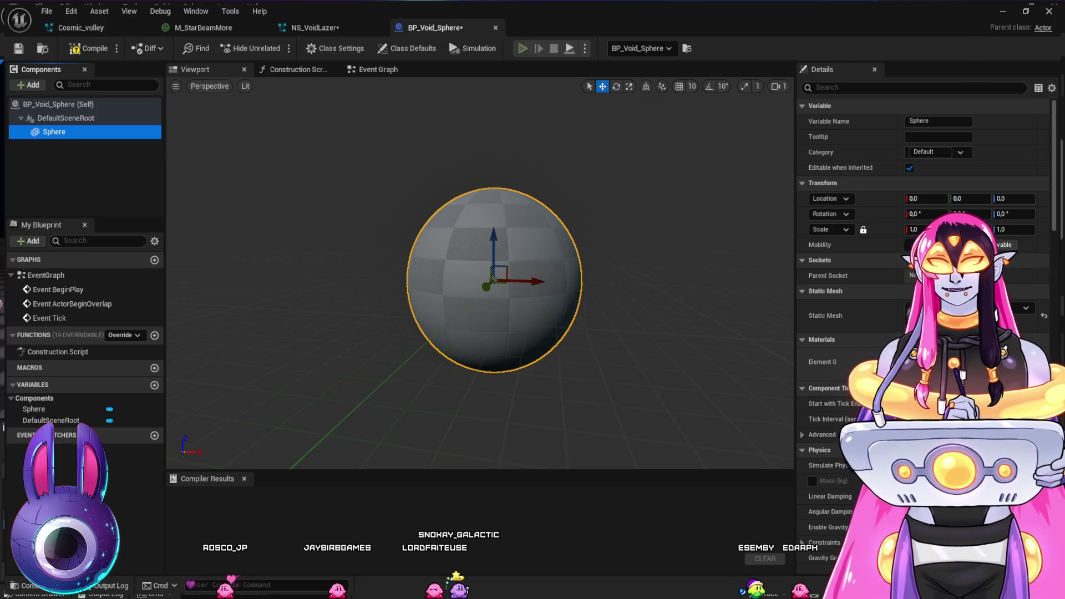
click(203, 27)
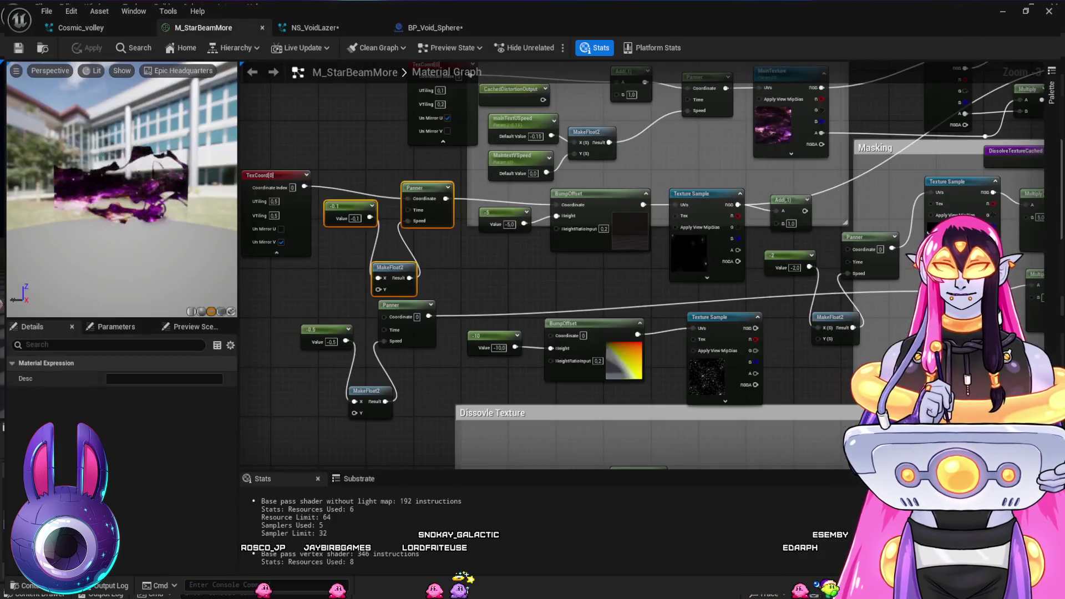
Close the NS_VoidLazer Niagara system editor and return to the main level editor
click(311, 27)
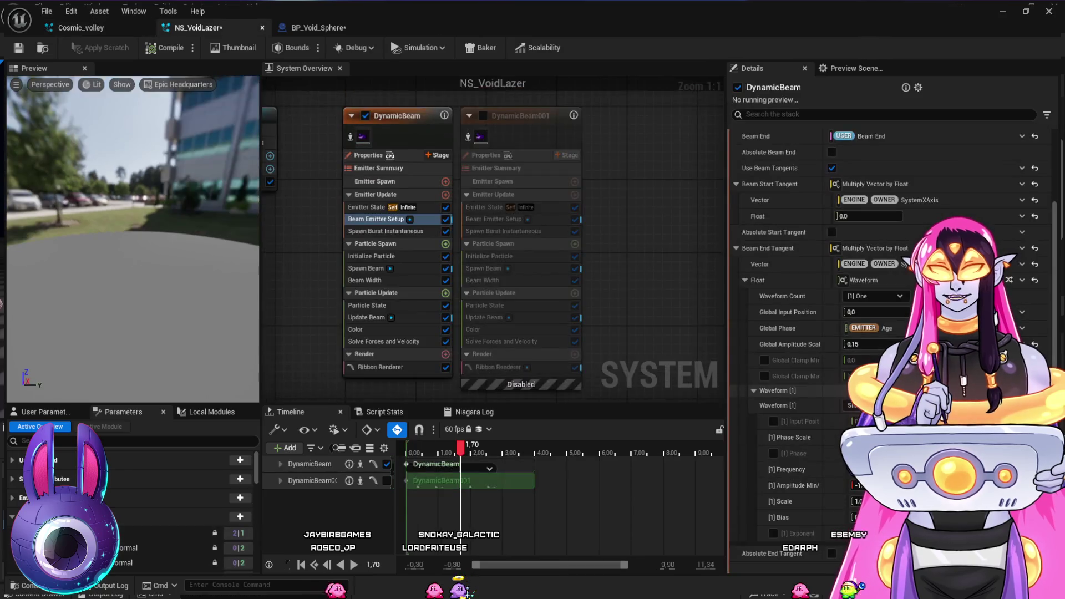
click(262, 27)
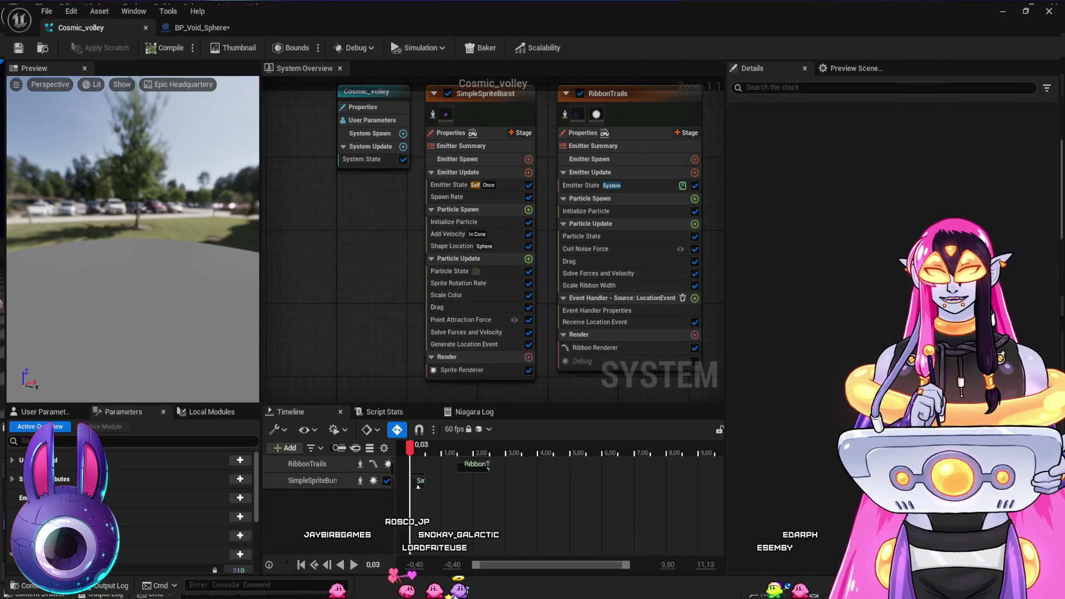
click(194, 27)
click(1003, 11)
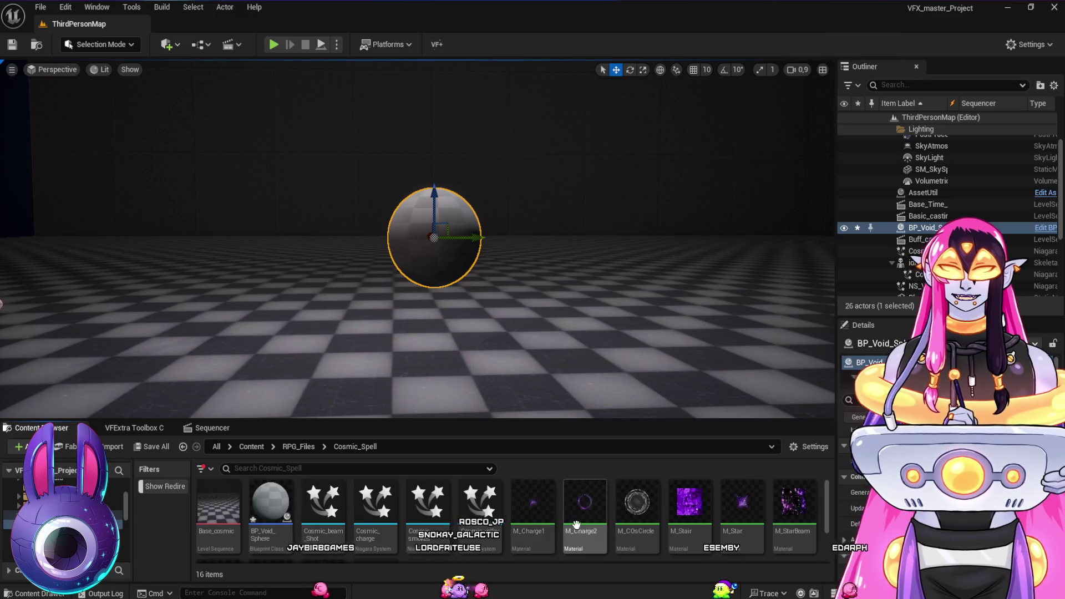
Open the Materials folder and the M_Matercode_ScreenSpace_Code material to study it
scroll(577, 525, down, 3)
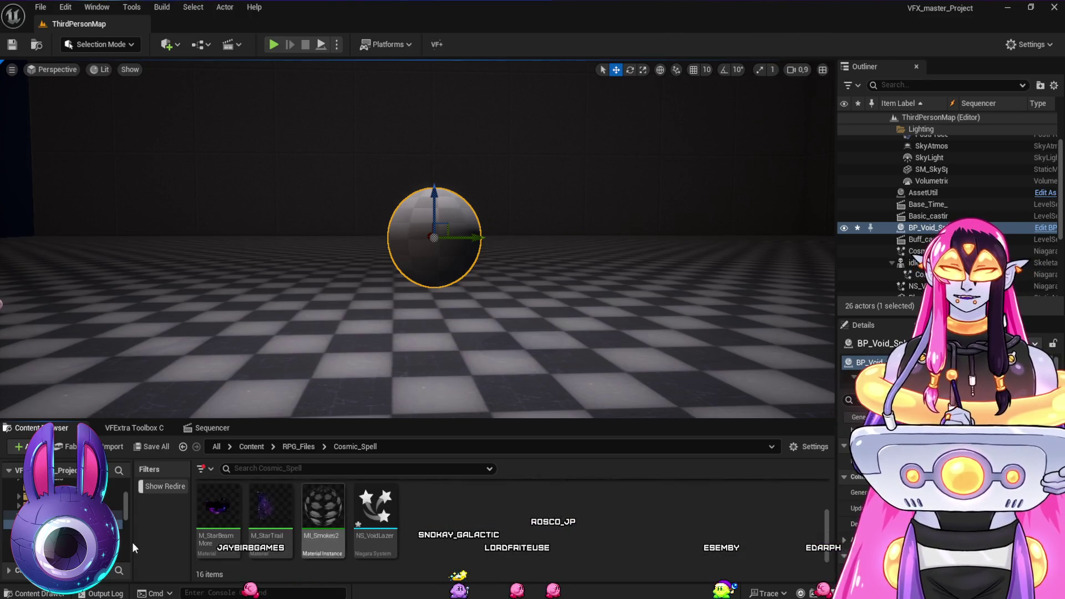
click(111, 534)
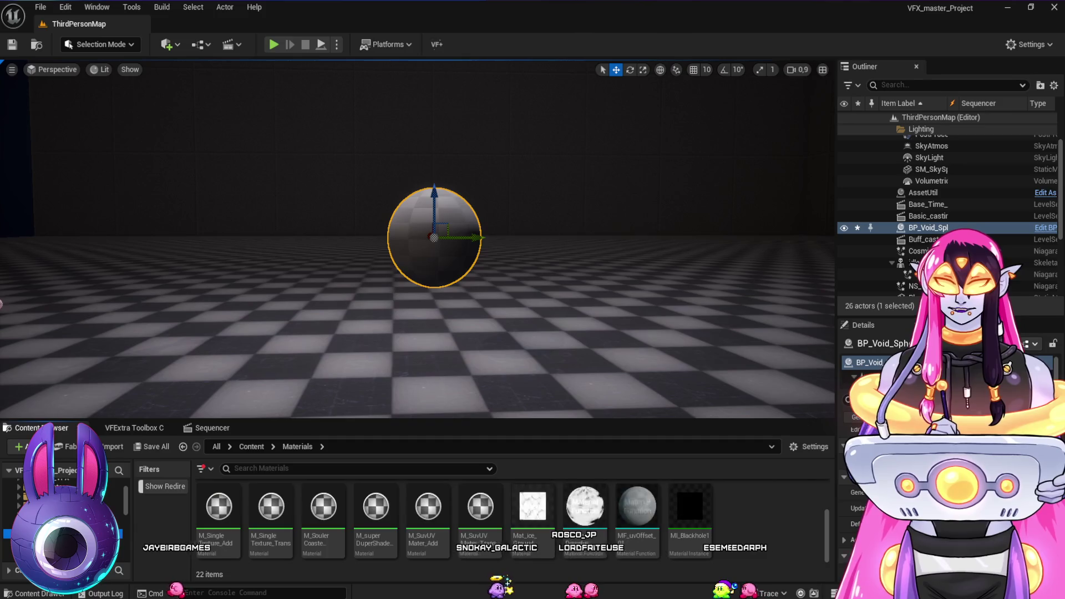
scroll(616, 526, up, 2)
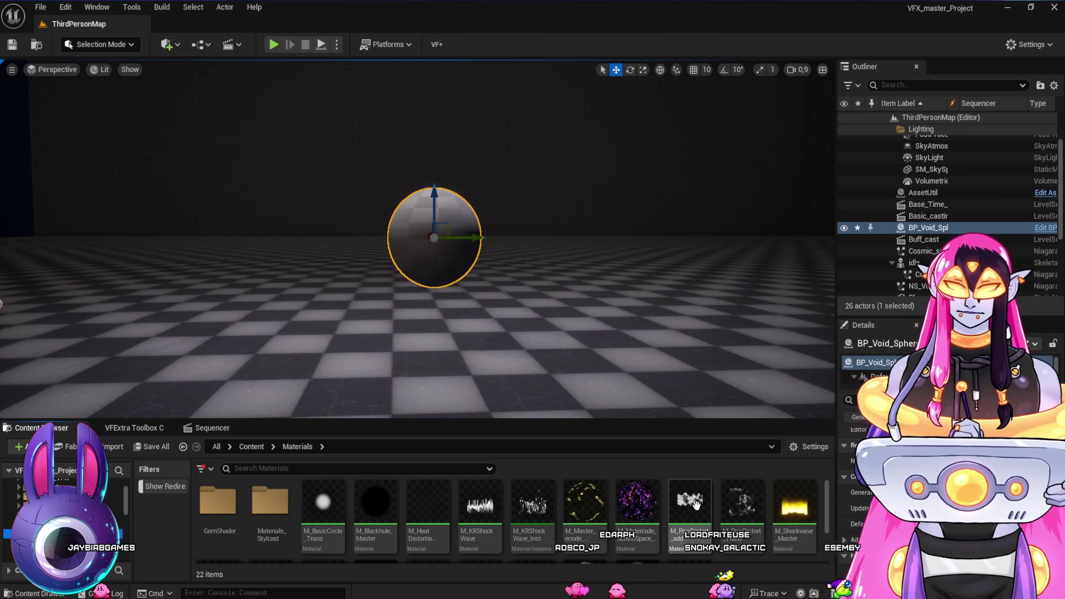
double_click(634, 502)
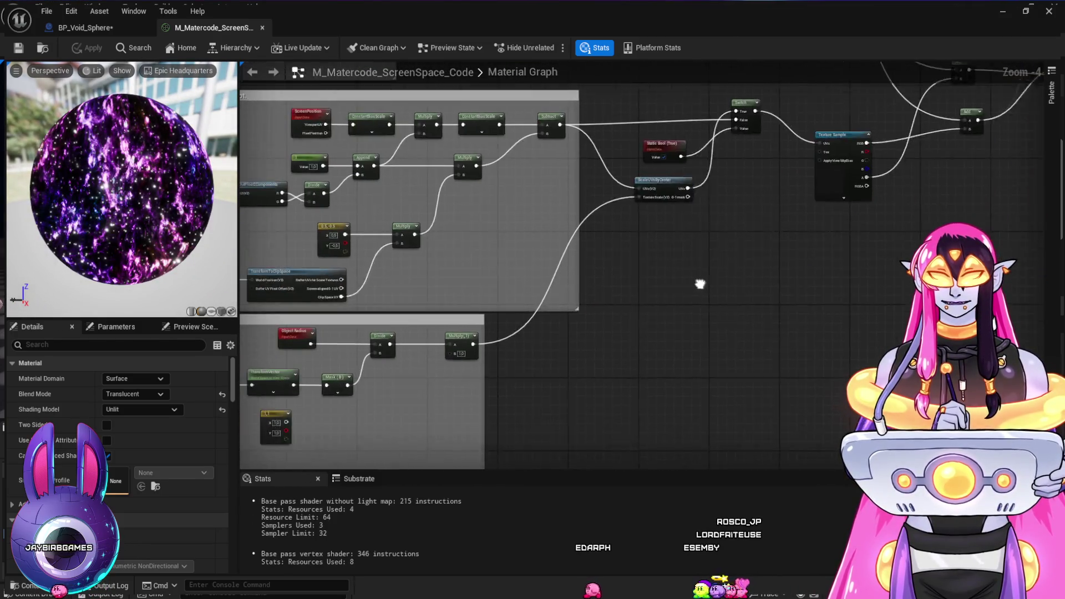
scroll(699, 280, down, 1)
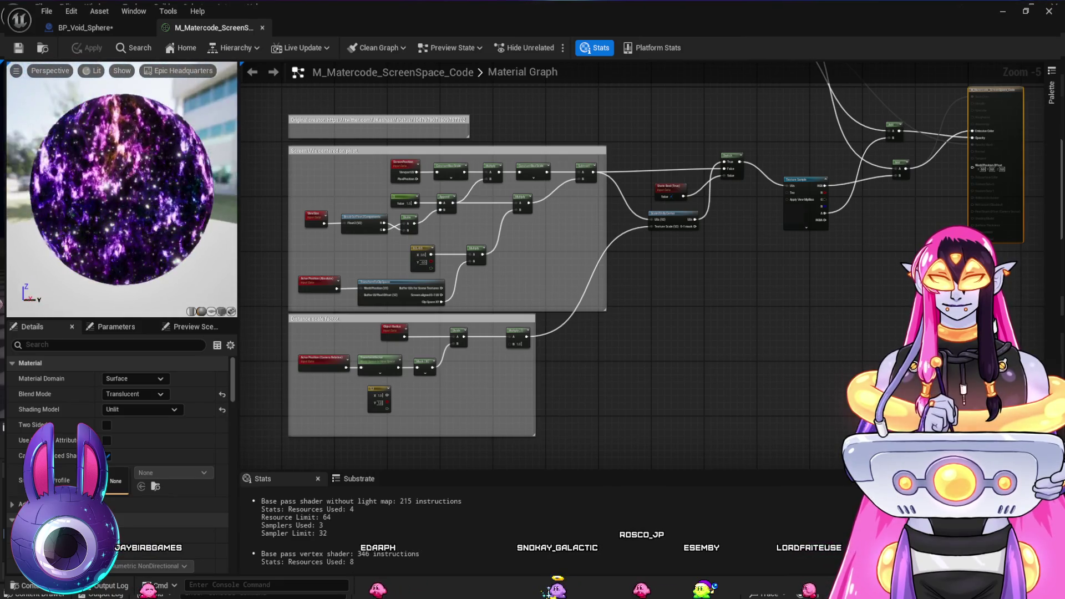
drag(555, 278, 702, 246)
scroll(555, 267, up, 2)
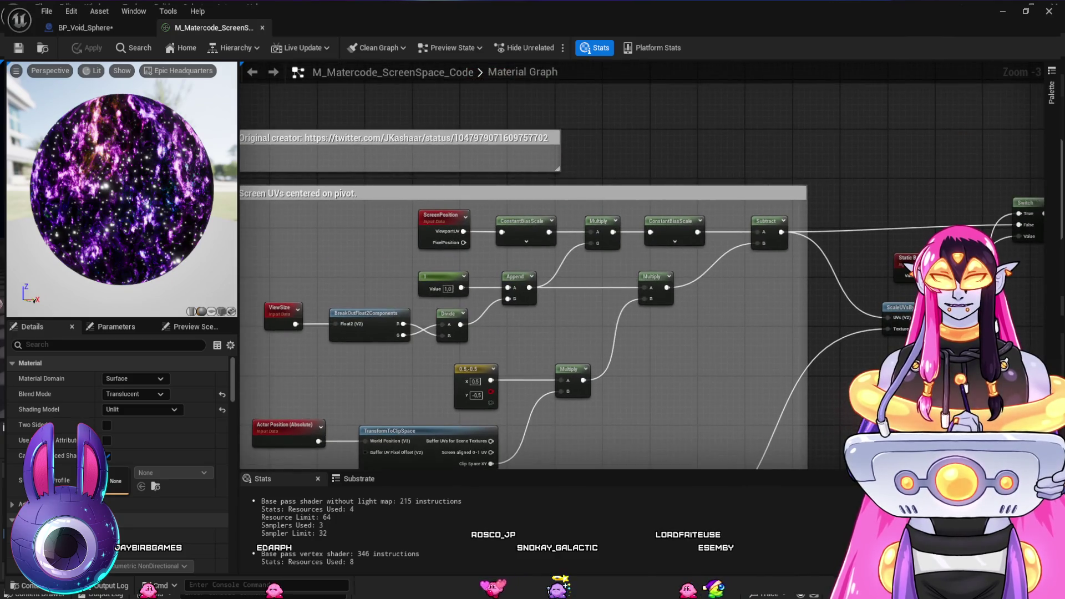
drag(721, 333, 476, 323)
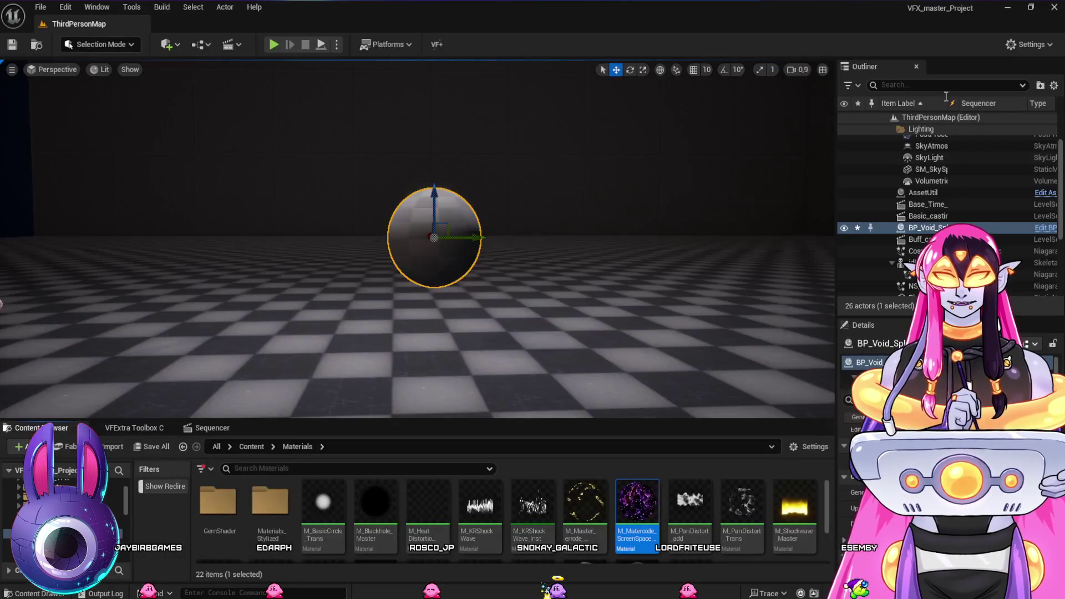
Browse the RPG_Files, Cosmic_Spell and FF14_Inspired folders, opening the Mateiral folder
scroll(617, 488, down, 1)
scroll(555, 499, up, 1)
scroll(480, 511, down, 1)
scroll(586, 518, down, 1)
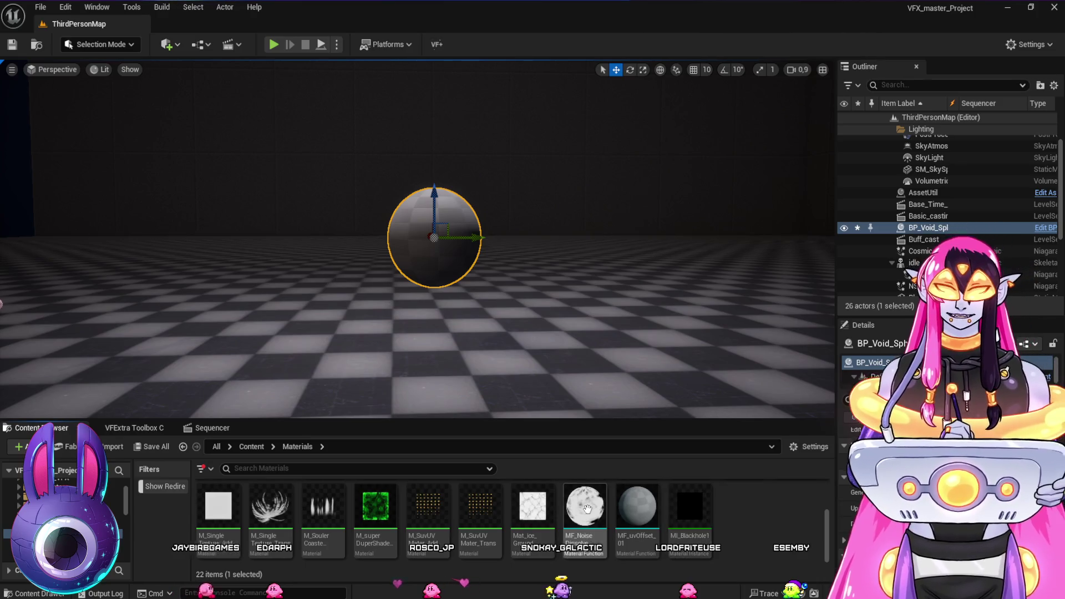
scroll(591, 512, up, 2)
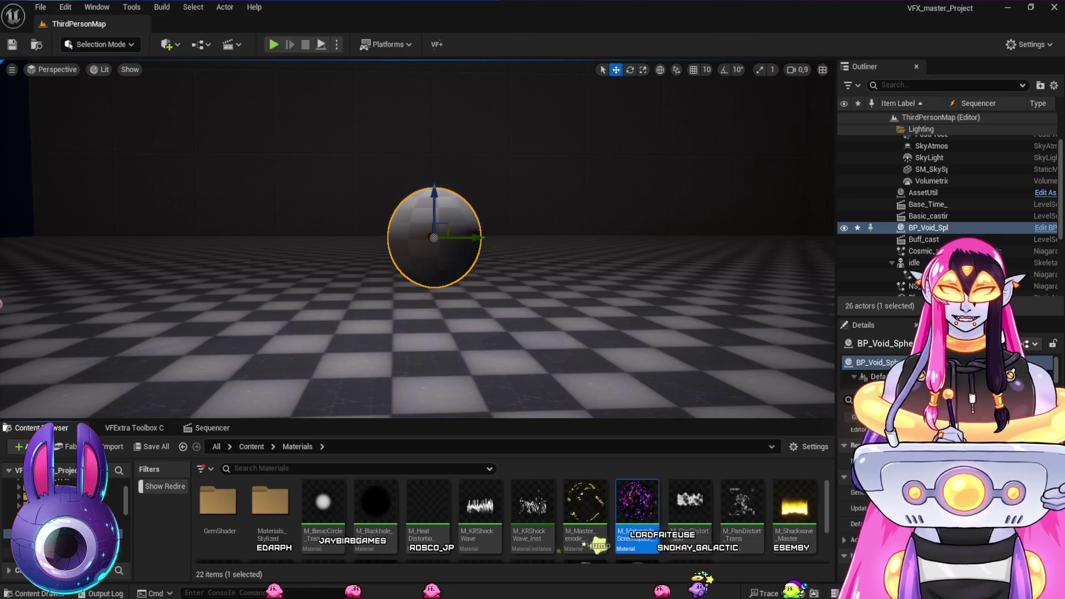
click(67, 514)
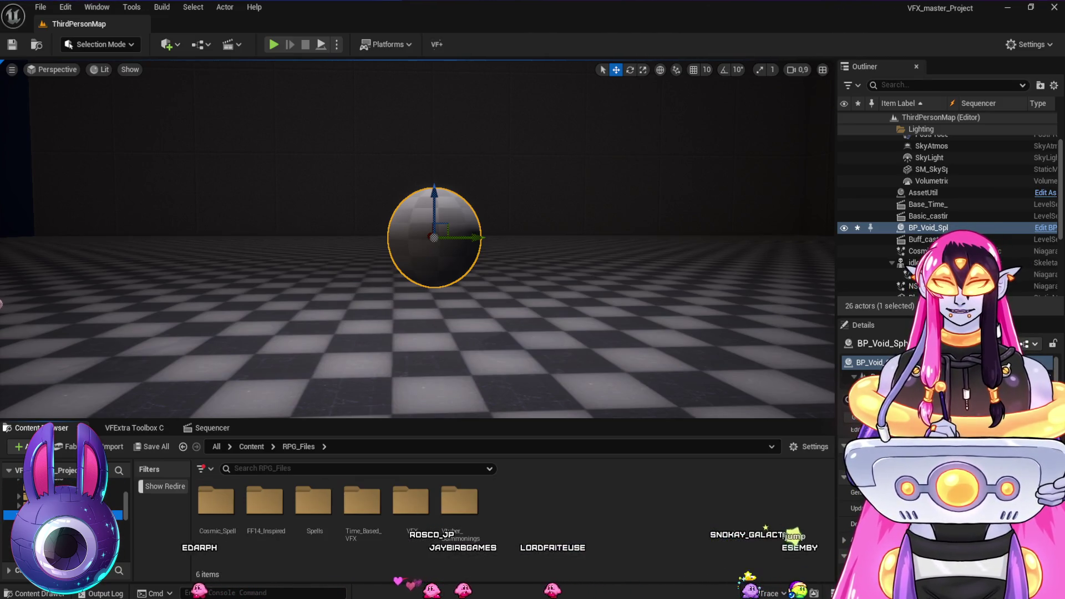
click(72, 524)
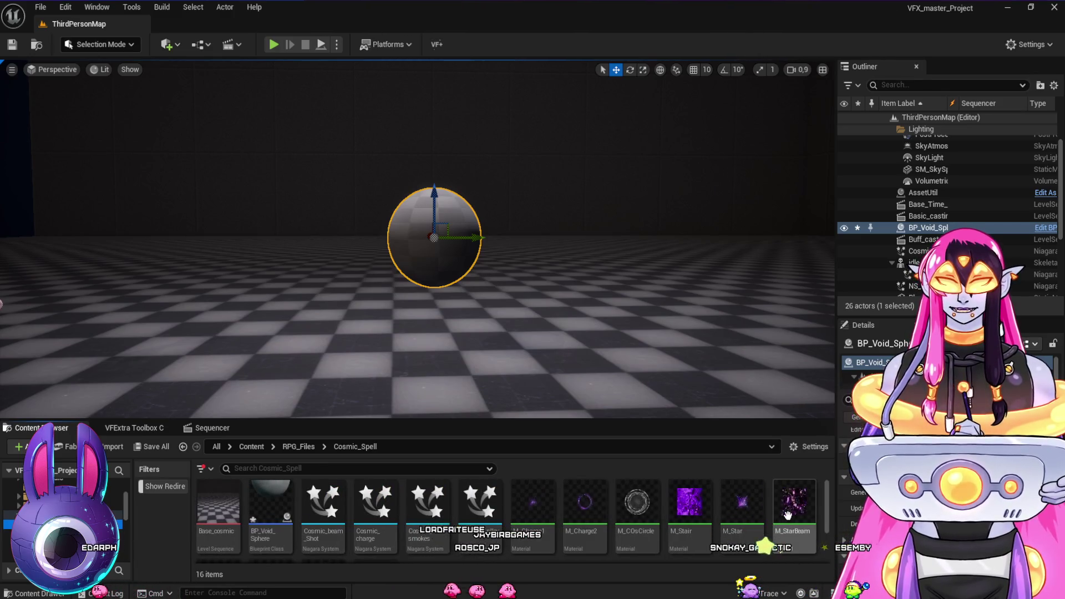
scroll(790, 513, down, 1)
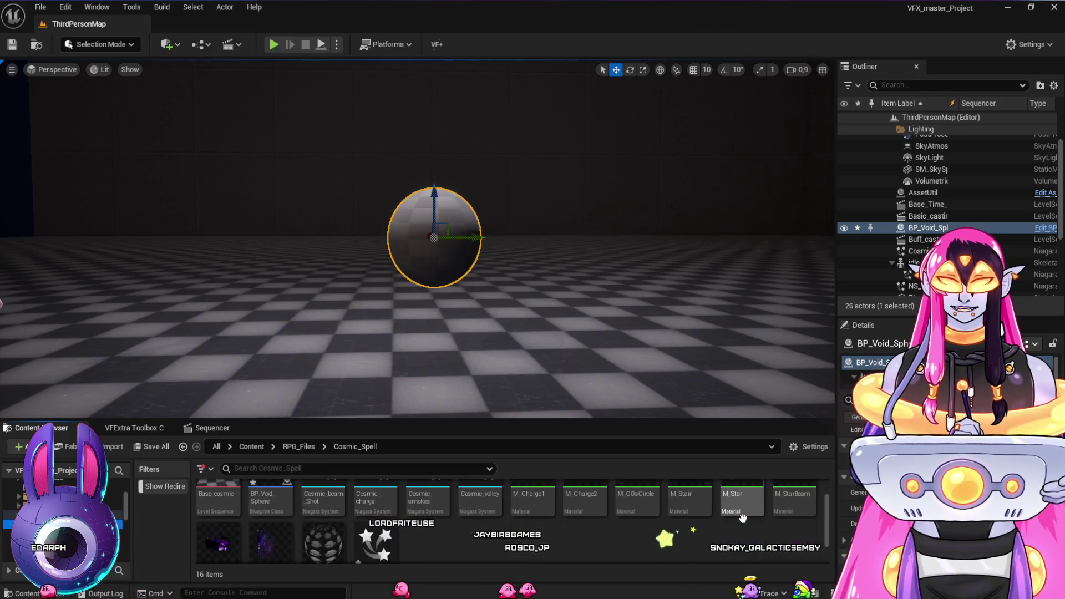
click(72, 533)
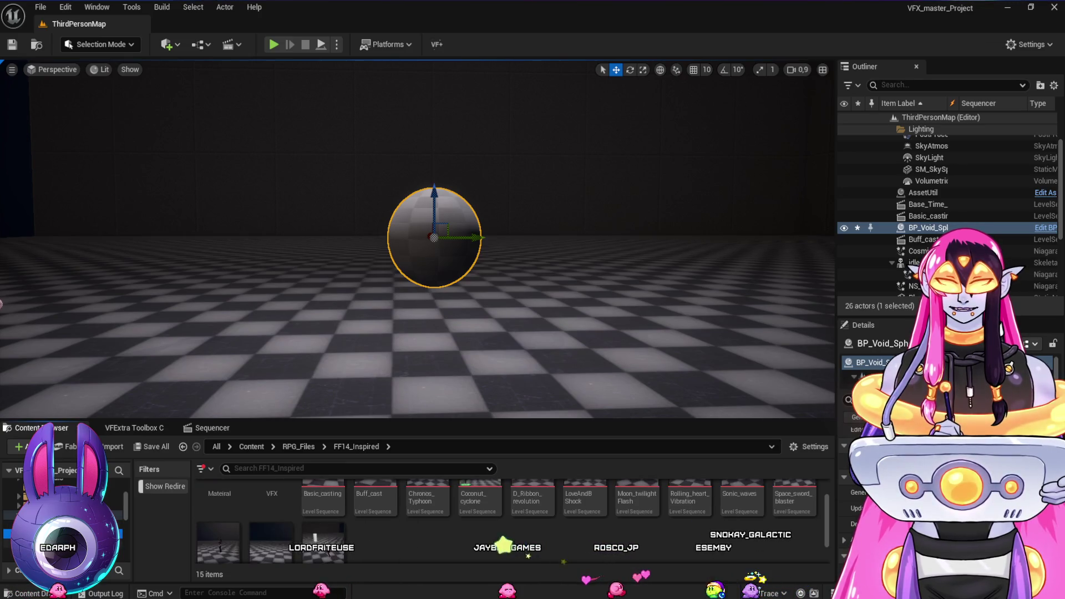
double_click(216, 506)
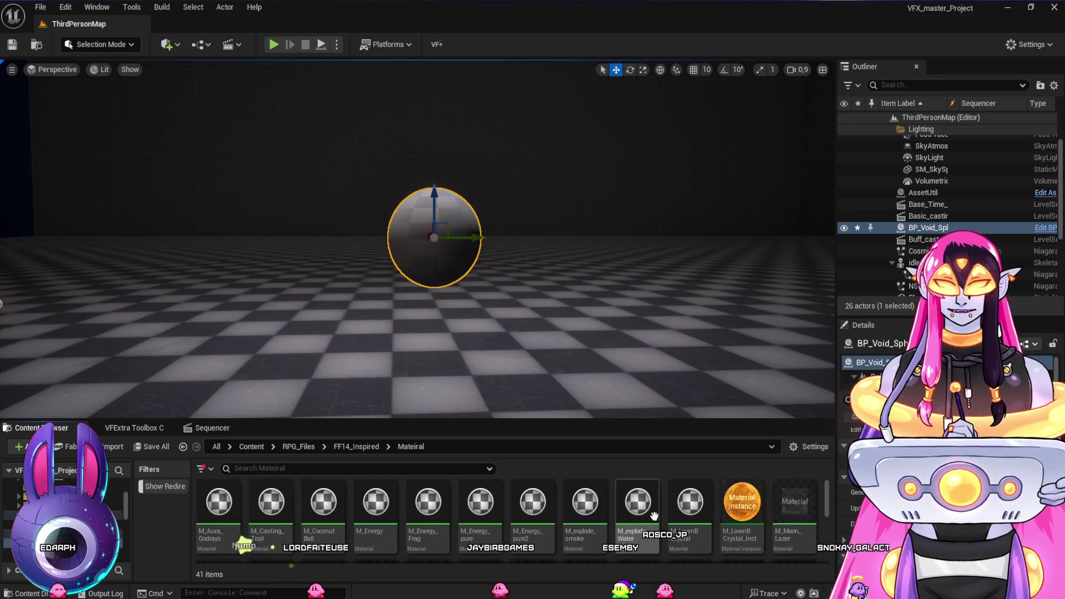
Look through the FF14 materials and the RPG_Files VFX folder
scroll(694, 519, down, 2)
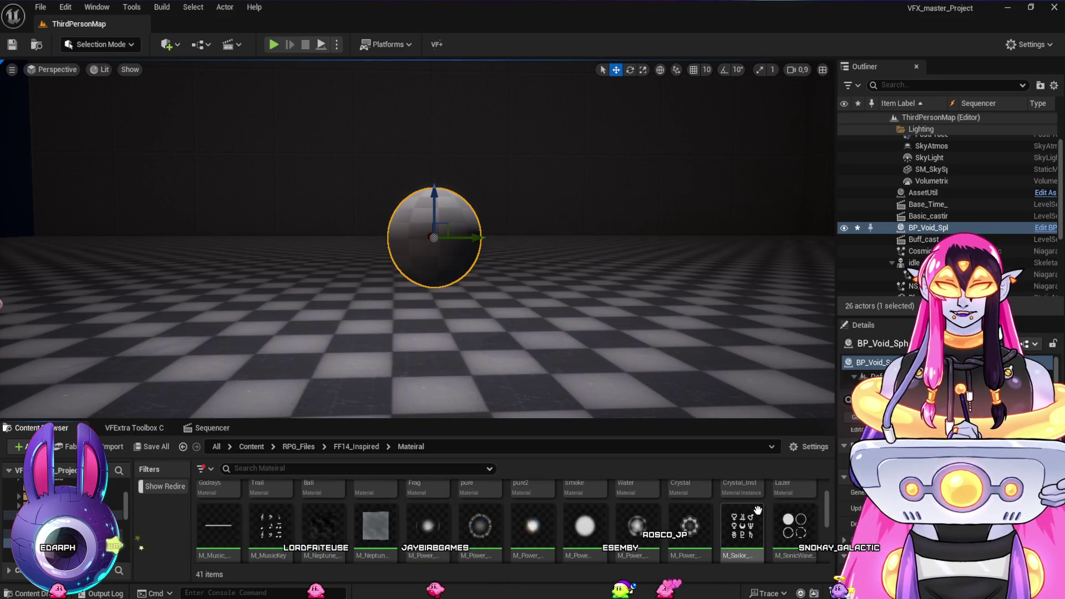
scroll(758, 510, down, 5)
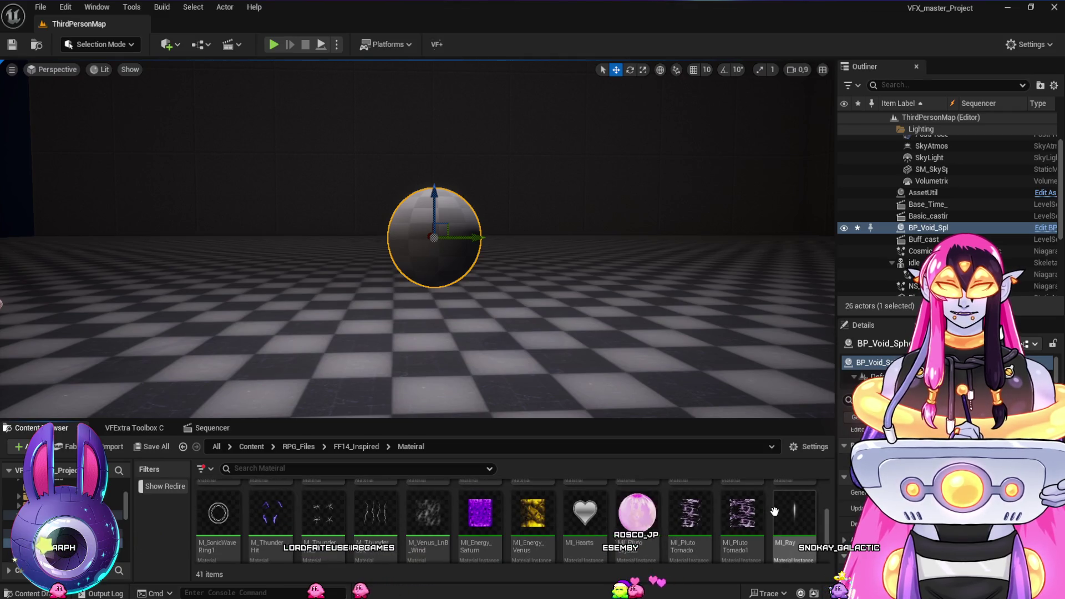
scroll(637, 524, up, 3)
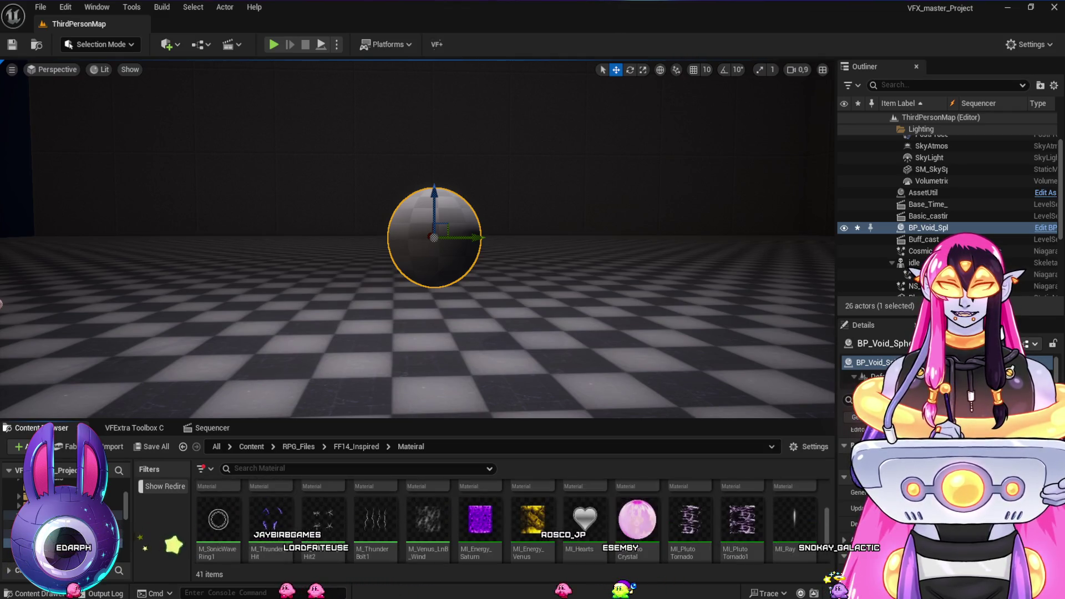
click(66, 542)
scroll(66, 516, down, 3)
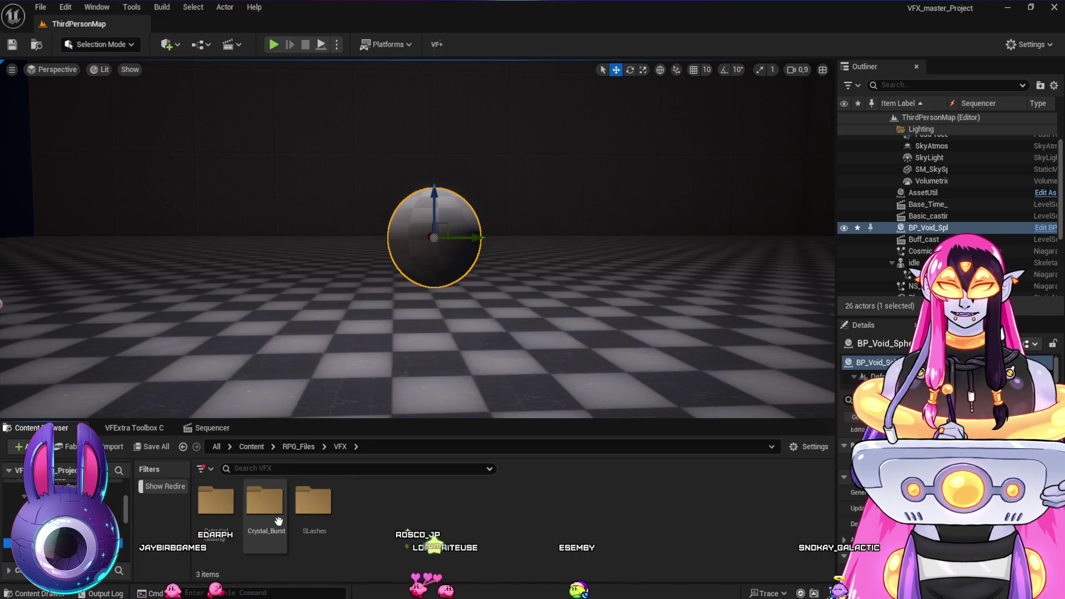
scroll(67, 516, down, 2)
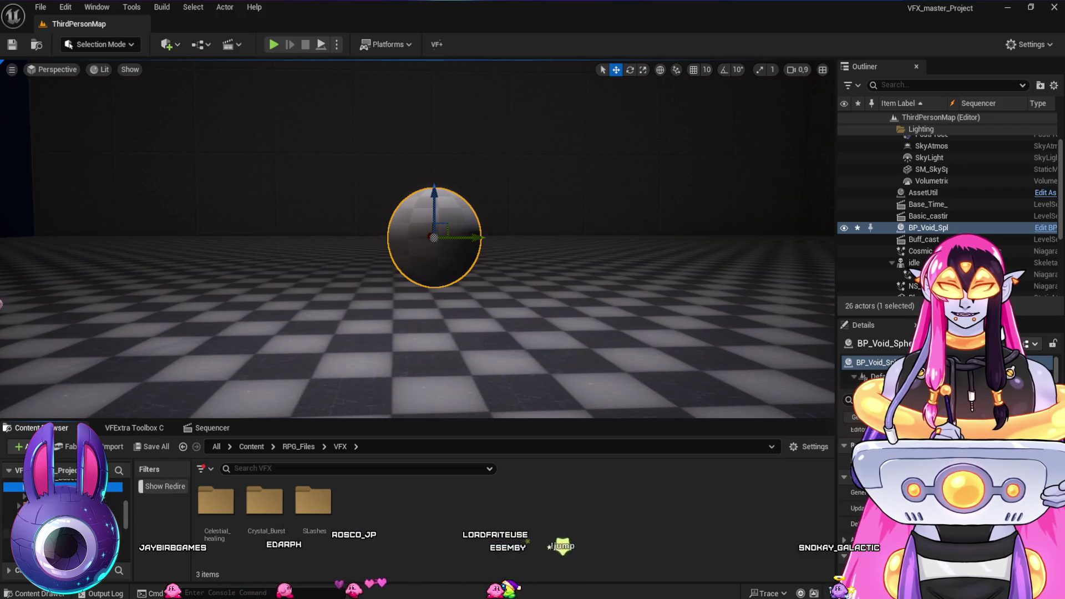
Back in Cosmic_Spell, duplicate the M_StarBeam material
click(66, 524)
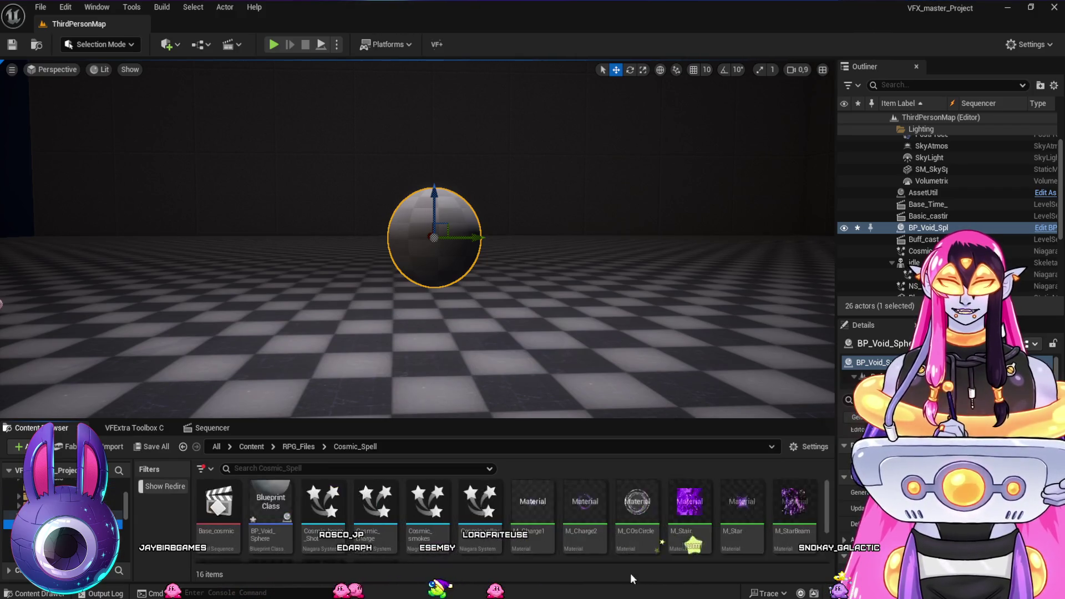
click(794, 511)
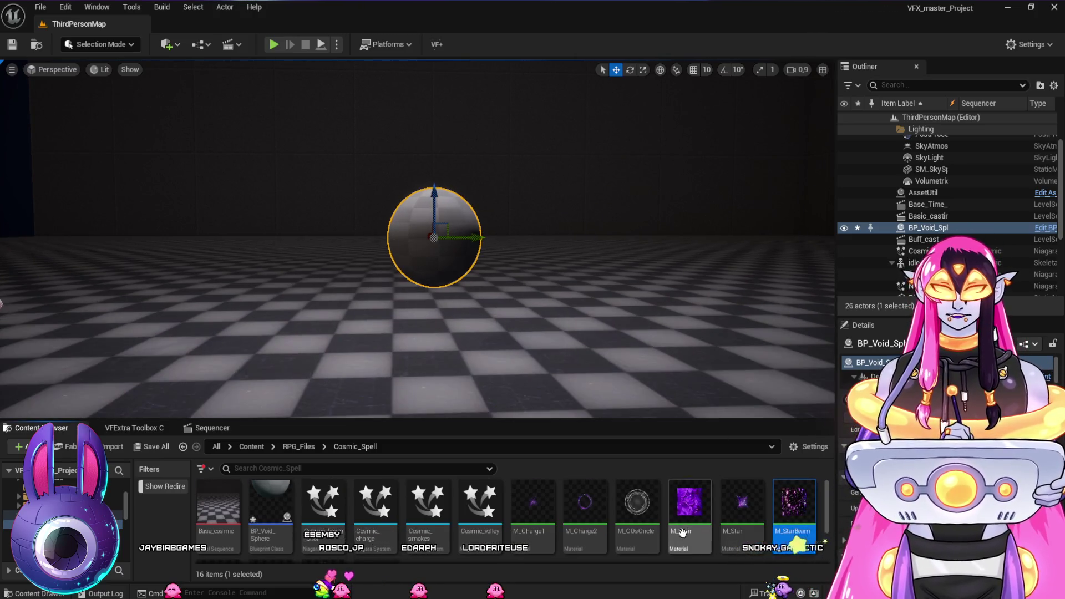
scroll(665, 518, down, 2)
key(ctrl+v)
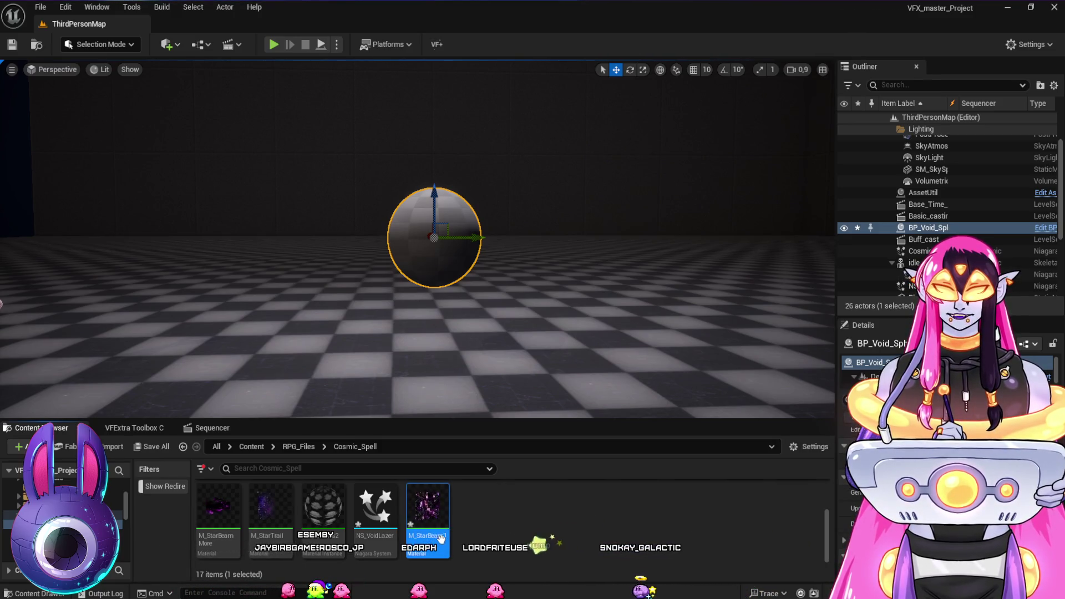
Name the duplicated material M_Void_Sphere and open it for editing
text(M_Void)
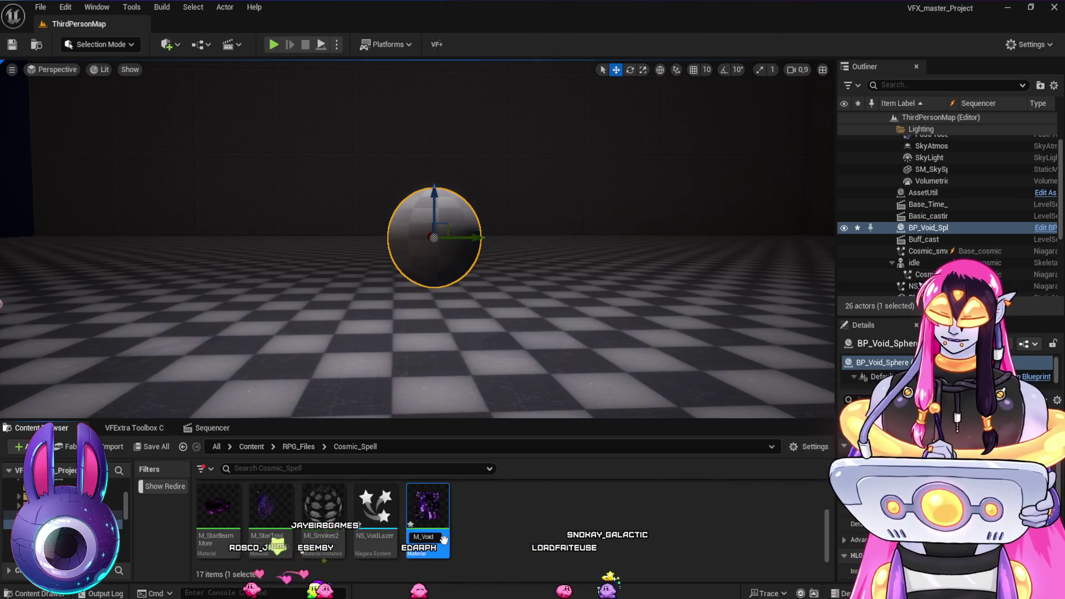
text(_Sphere)
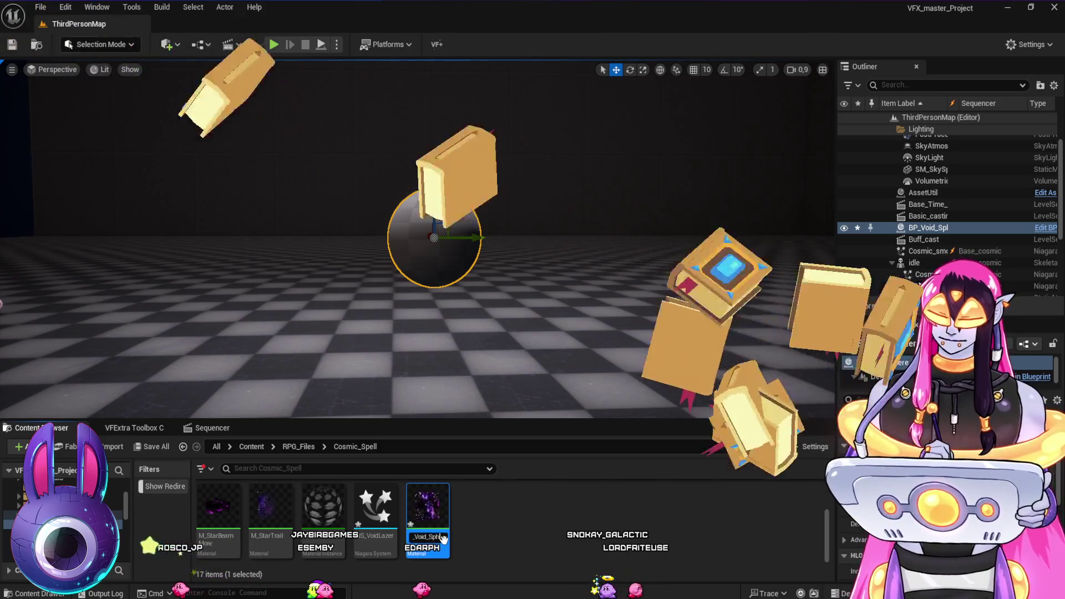
key(Return)
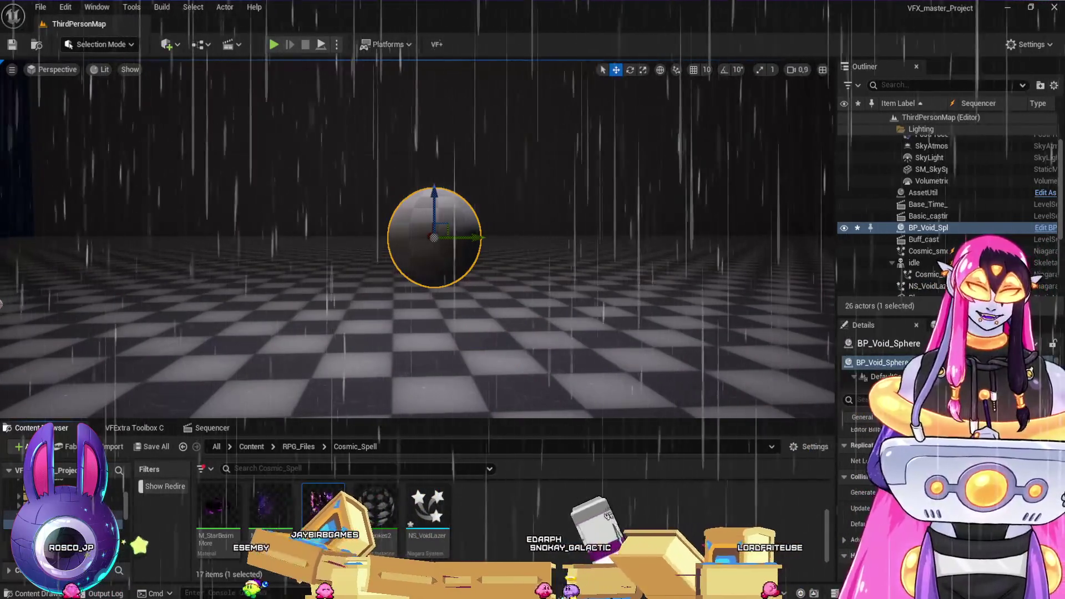
click(11, 46)
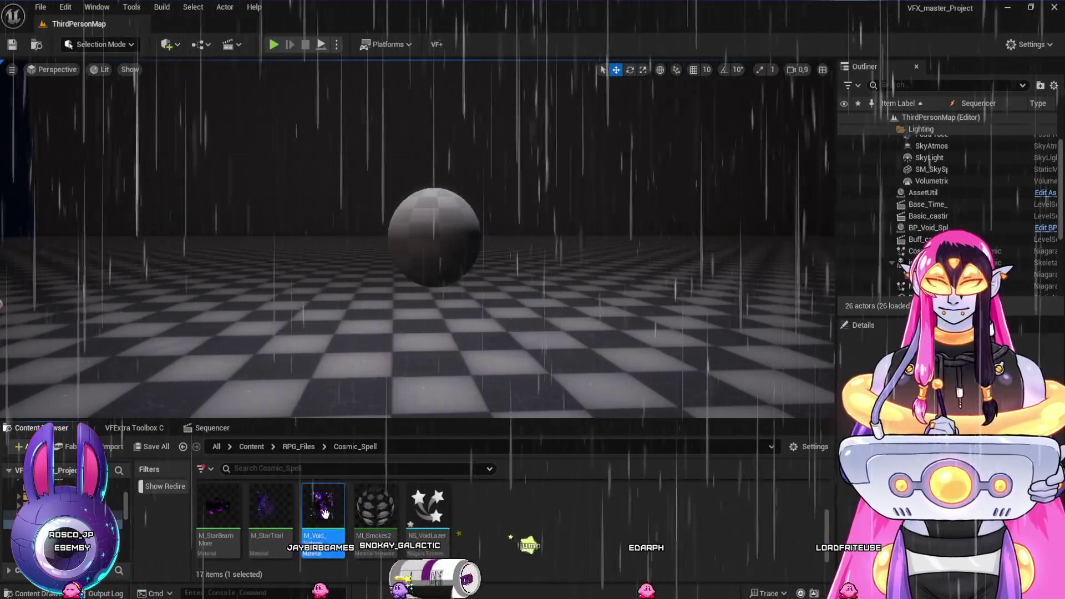
key(alt+Tab)
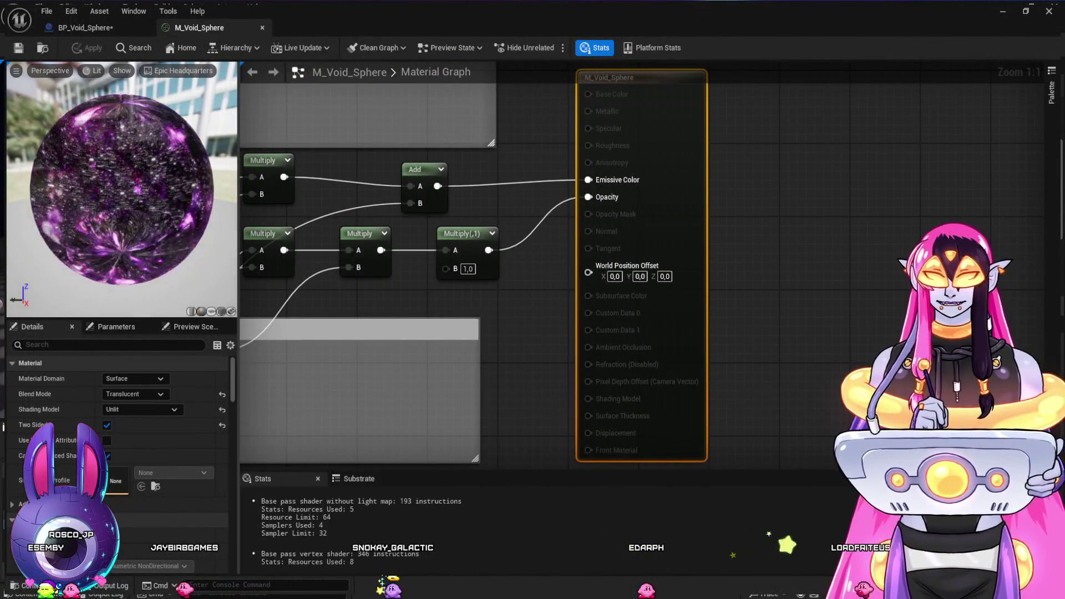
Preview the material on the highpolysphere mesh and make it opaque instead of translucent
key(ctrl+space)
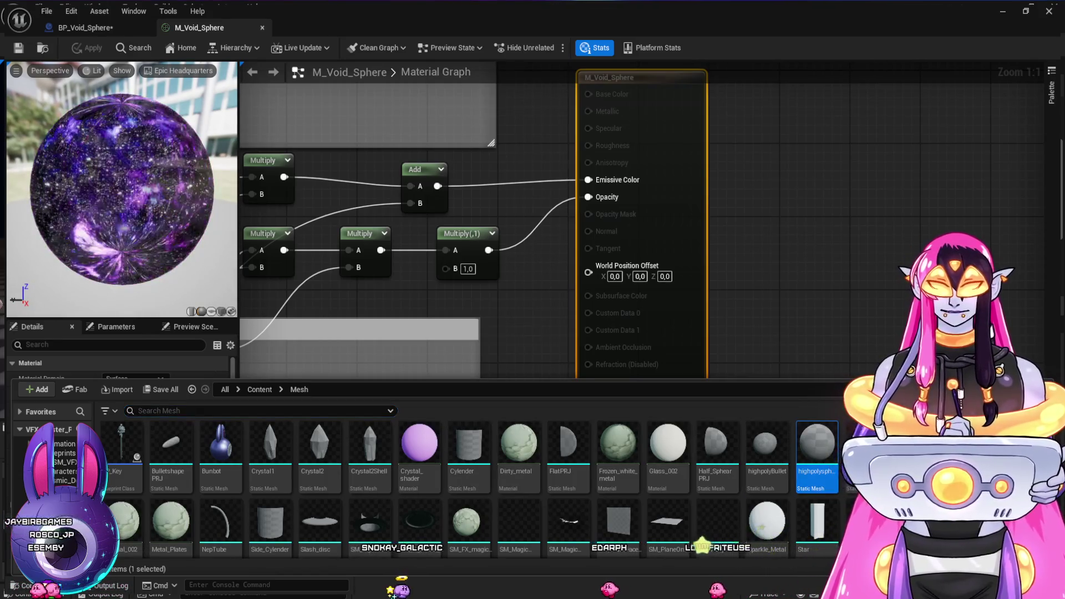
click(231, 311)
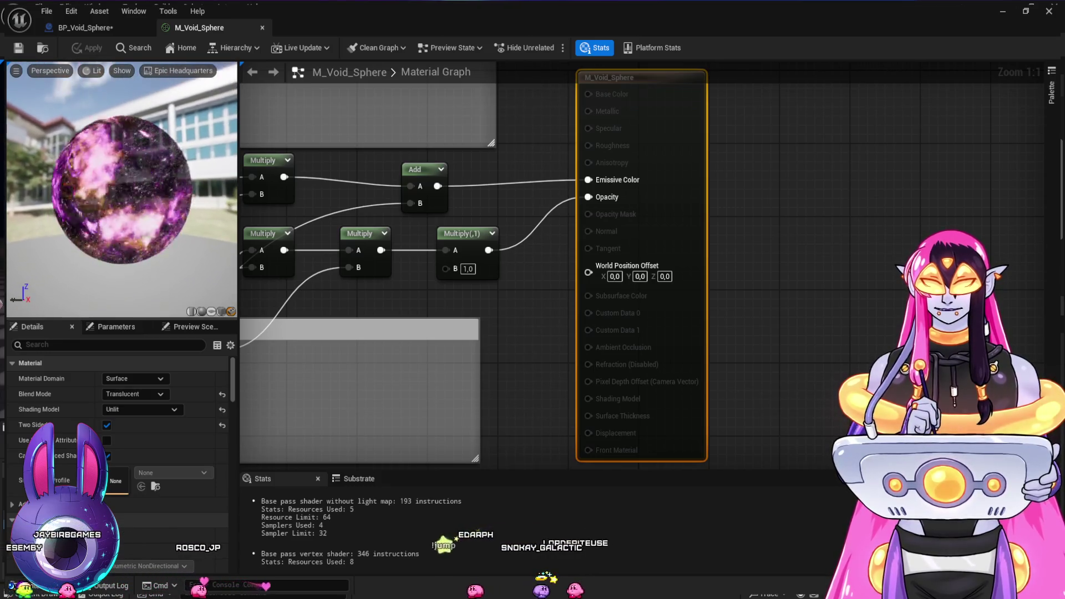
scroll(654, 250, down, 2)
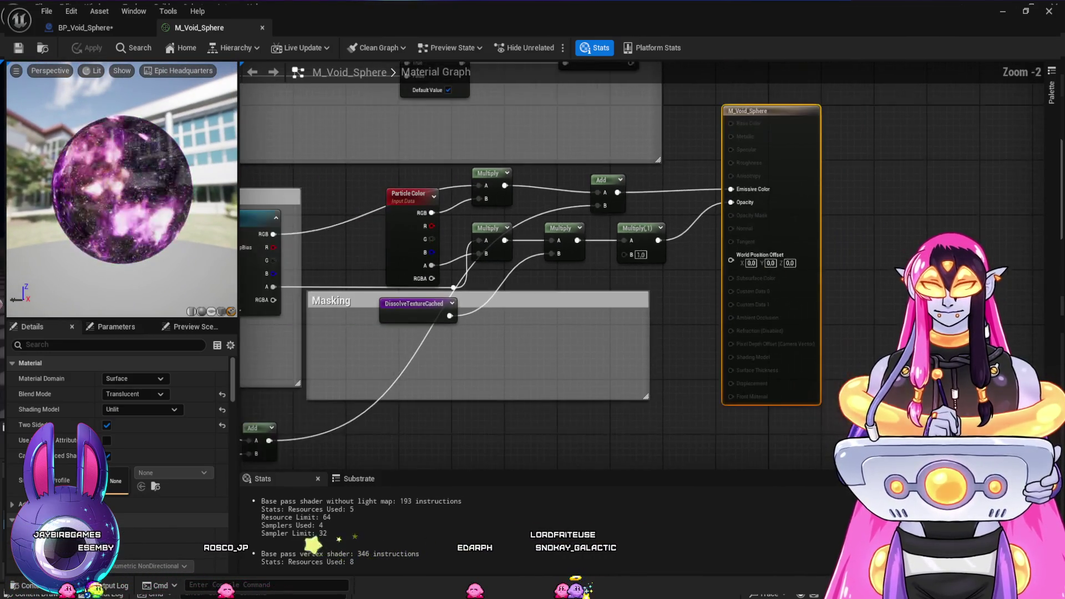
drag(555, 444, 719, 437)
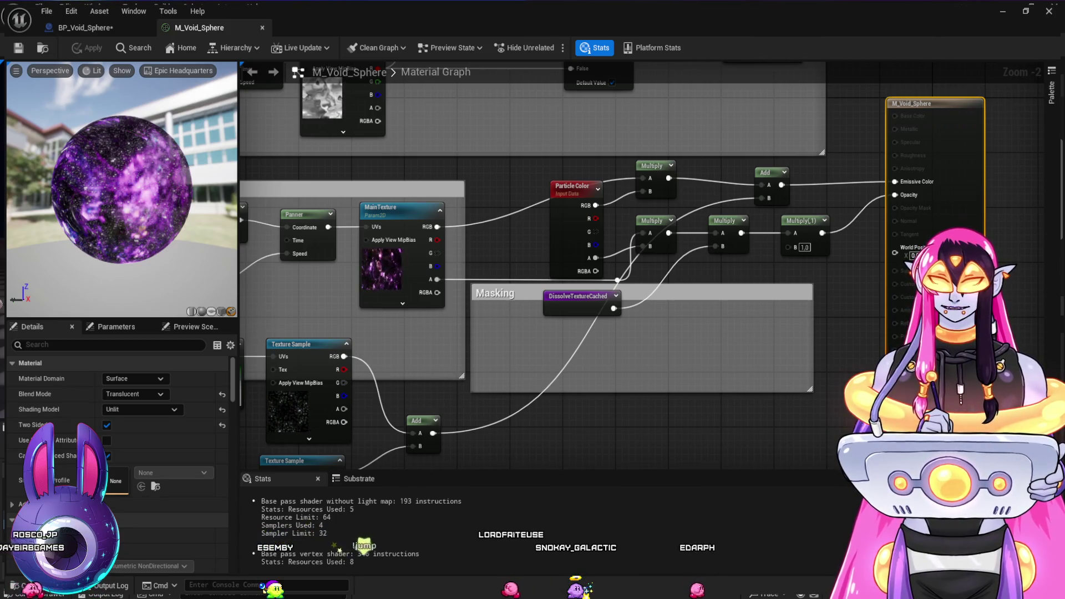
key(ctrl+z)
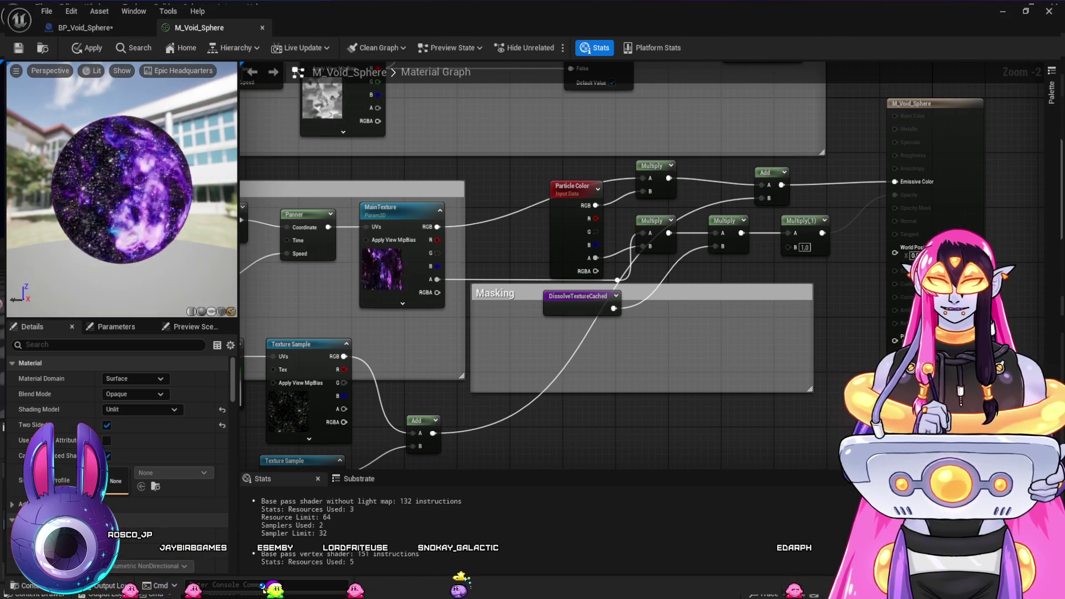
Remove the second bump-offset texture branch and shift the remaining offset group down-left
mouse_move(526, 454)
mouse_down()
mouse_move(721, 414)
mouse_move(804, 312)
mouse_move(906, 315)
mouse_up()
mouse_move(262, 199)
mouse_down()
mouse_move(777, 369)
mouse_move(898, 372)
mouse_move(460, 347)
mouse_up()
click(897, 372)
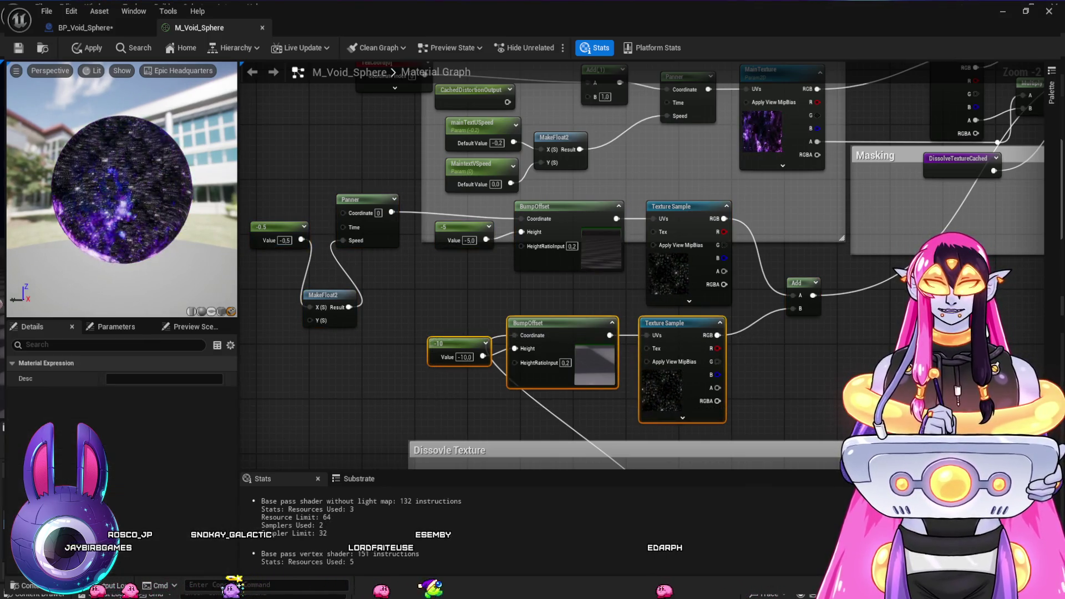
key(Delete)
key(ctrl+z)
drag(404, 356, 310, 266)
drag(388, 255, 329, 304)
Delete the mainTextUSpeed, MaintextVSpeed and MakeFloat2 nodes feeding the Panner
drag(812, 335, 727, 390)
drag(356, 239, 507, 321)
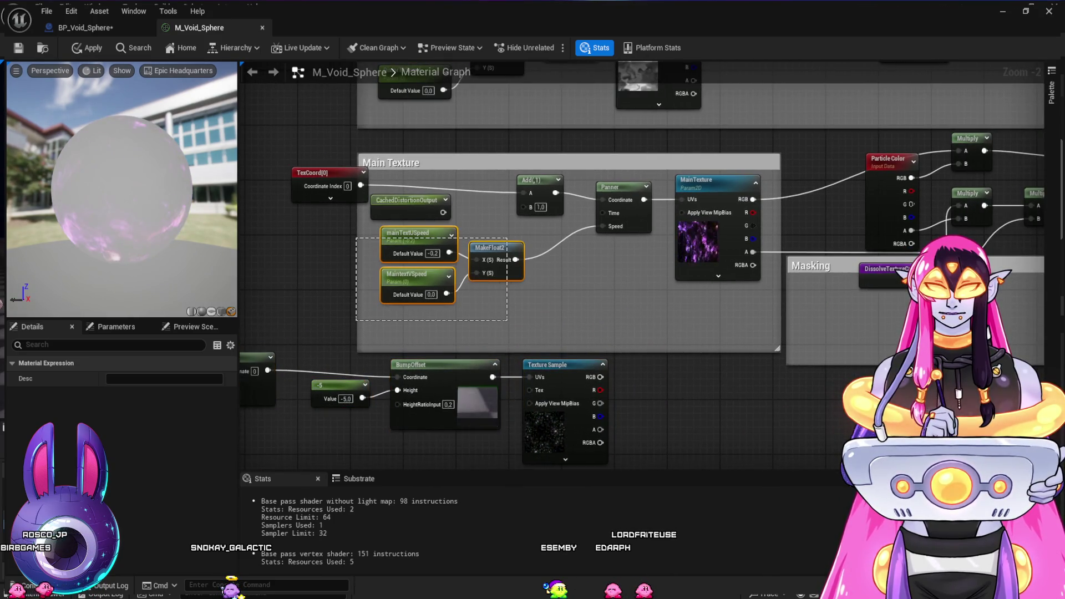
drag(629, 316, 629, 316)
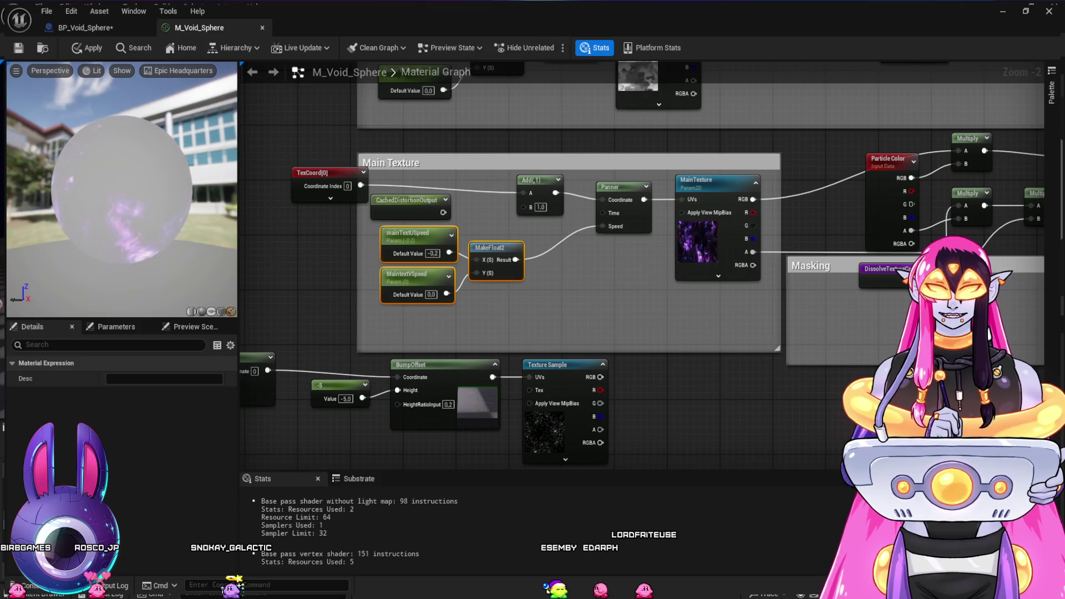
key(Delete)
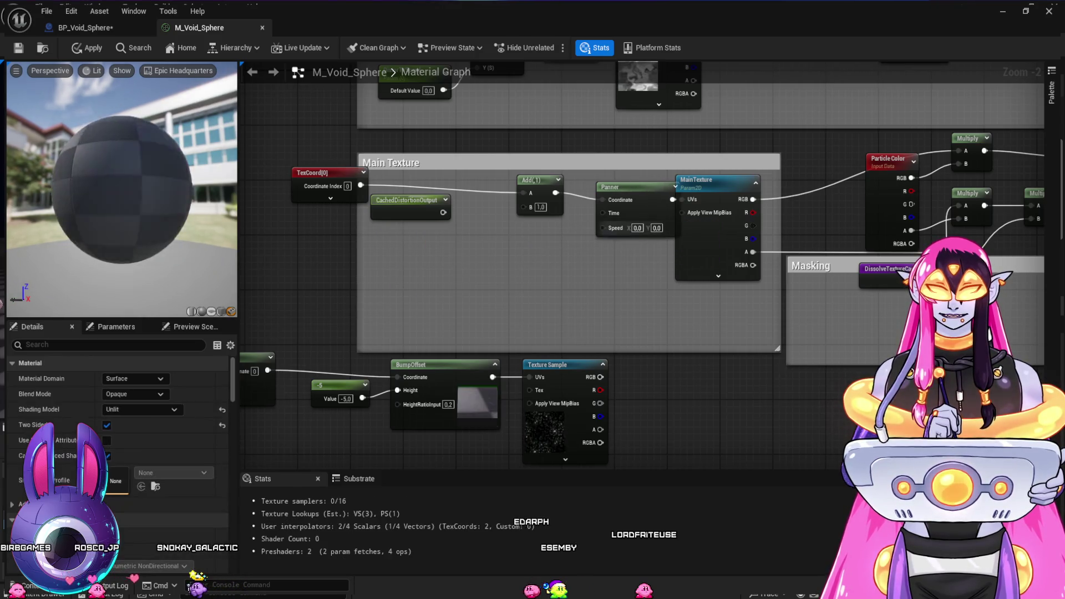
Delete the Panner and Add(1) nodes and wire TexCoord[0] directly into MainTexture UVs
click(616, 187)
key(Delete)
click(533, 180)
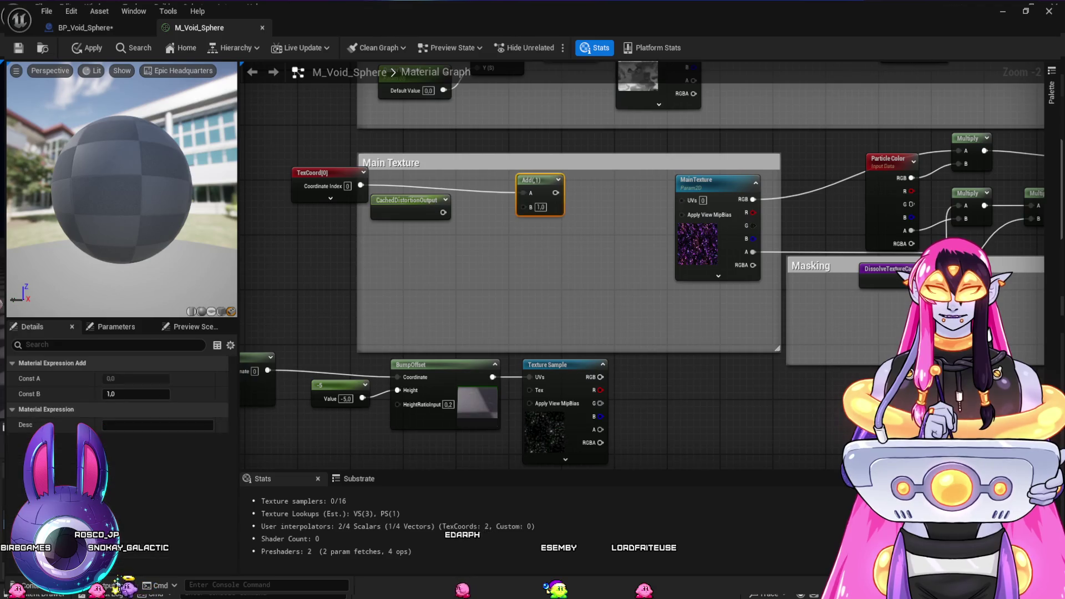
key(Delete)
drag(360, 186, 681, 199)
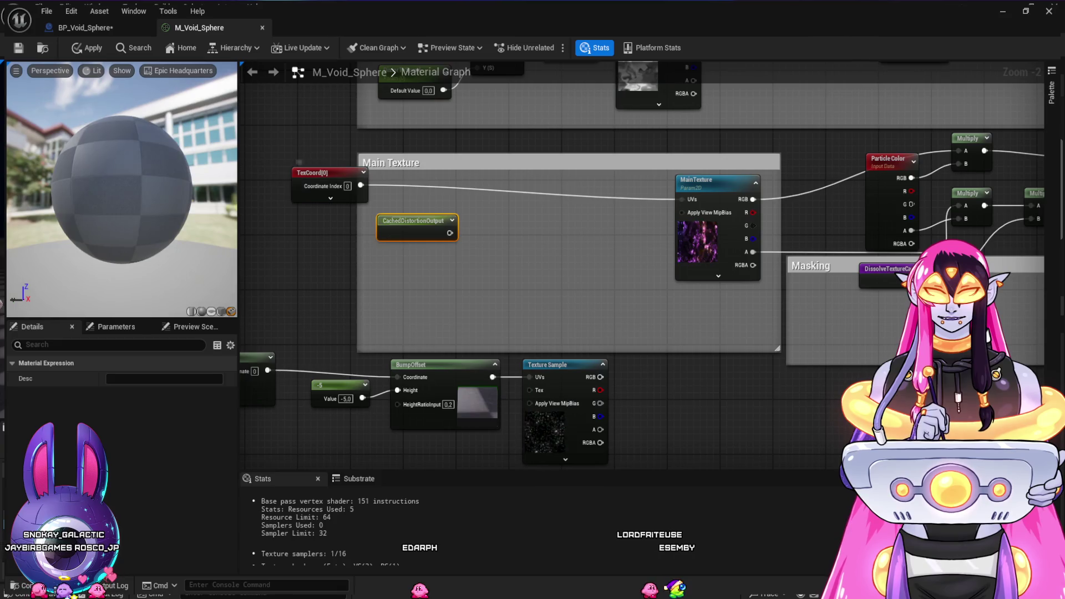
drag(312, 173, 391, 179)
Delete the Particle Color and middle Multiply nodes, repositioning the lower Multiply node
drag(777, 405, 366, 413)
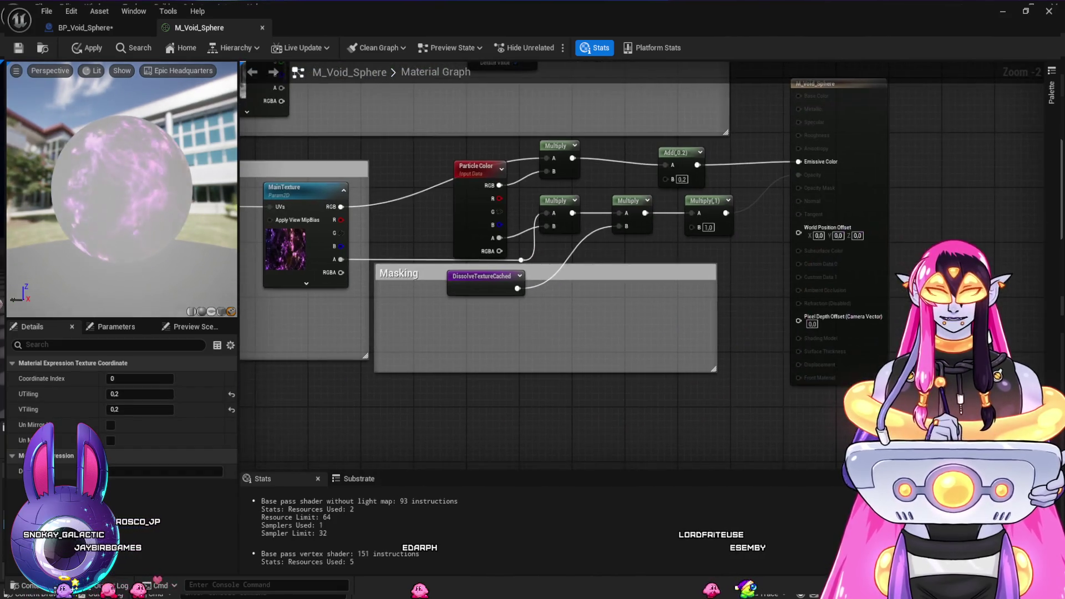
mouse_move(367, 311)
mouse_down()
mouse_move(544, 416)
mouse_move(445, 382)
mouse_up()
click(541, 228)
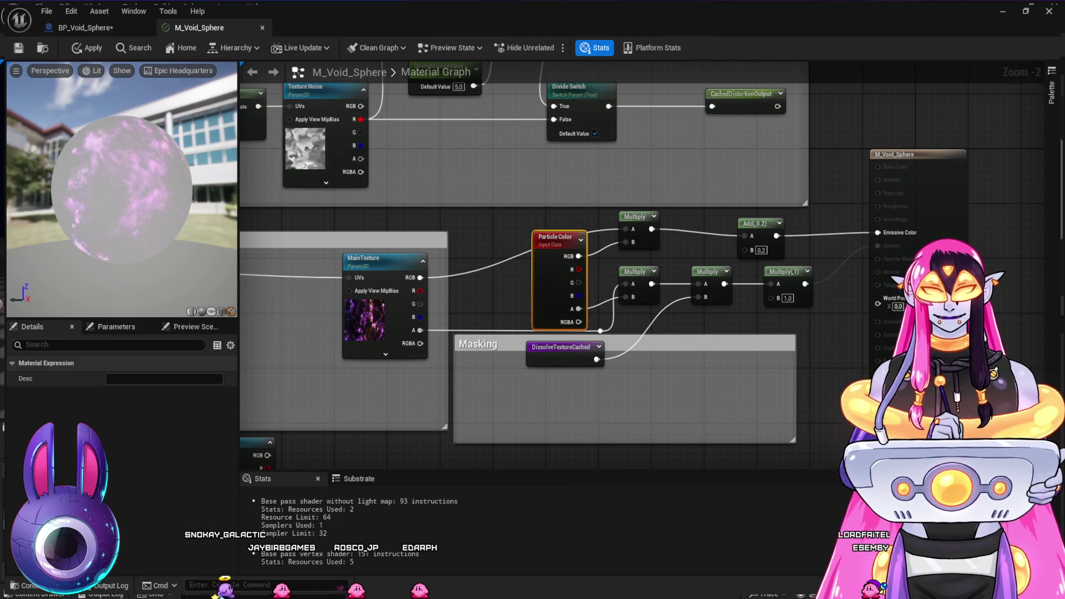
mouse_move(733, 293)
mouse_down()
mouse_move(754, 300)
mouse_move(687, 304)
mouse_up()
key(Delete)
mouse_move(536, 209)
mouse_down()
mouse_move(625, 318)
mouse_move(768, 318)
mouse_move(614, 239)
mouse_move(641, 234)
mouse_up()
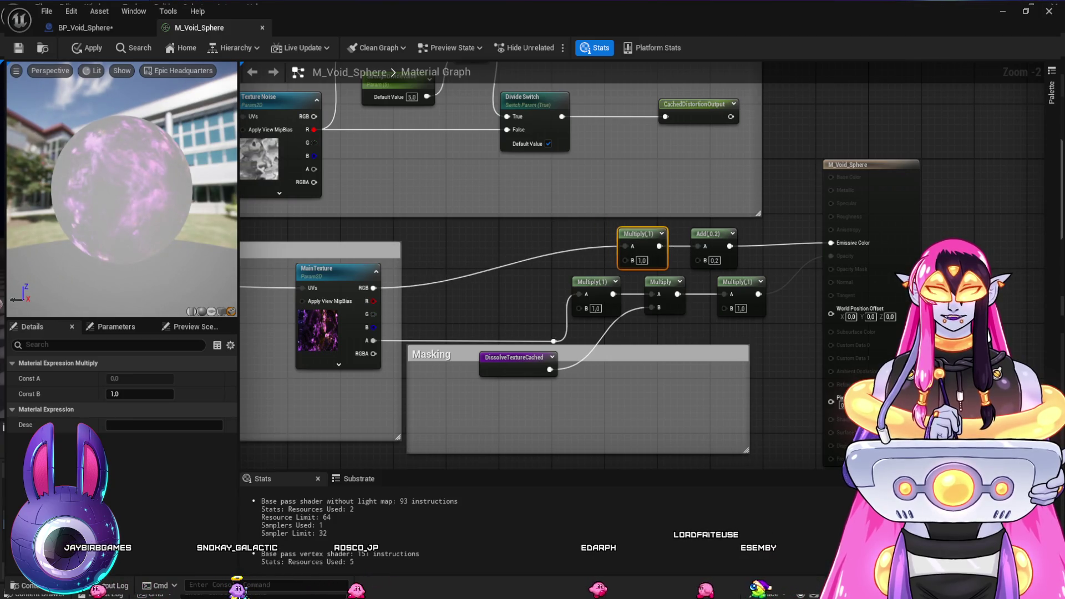
drag(591, 282, 577, 281)
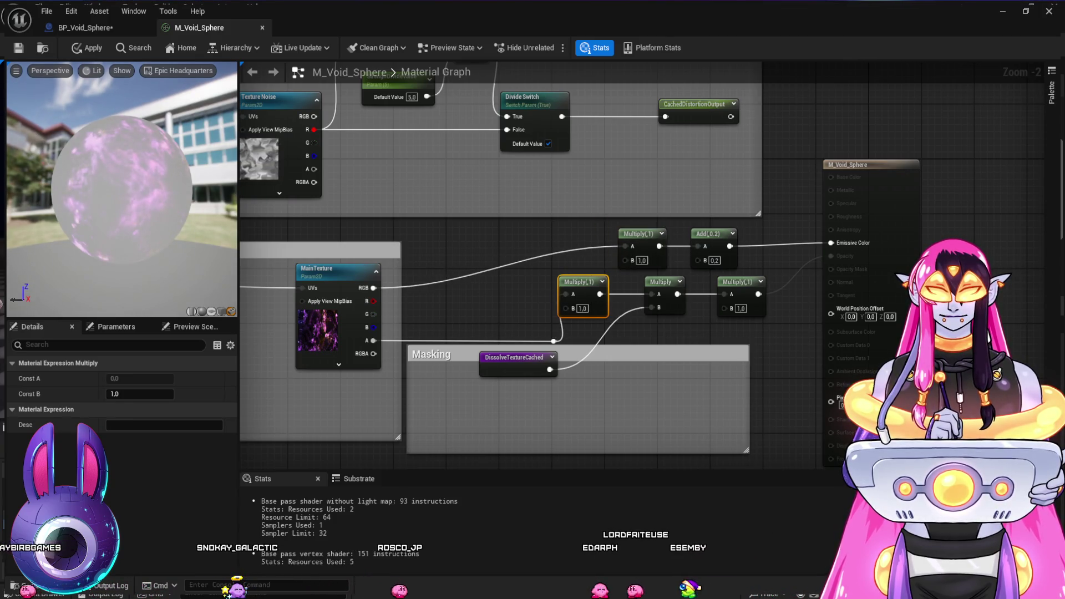
click(661, 282)
key(Delete)
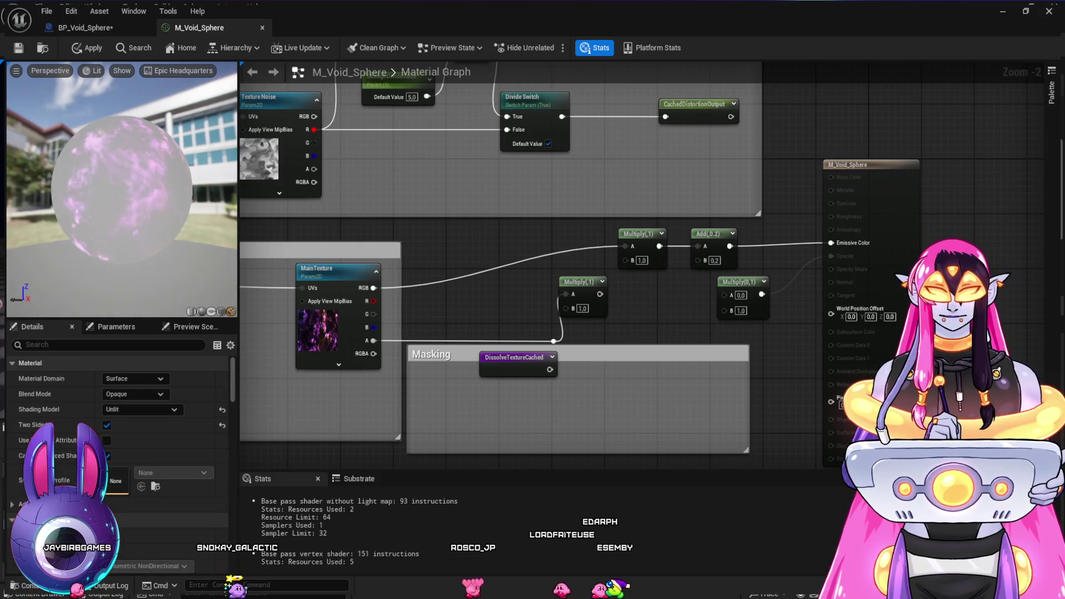
mouse_move(594, 297)
mouse_down()
mouse_move(646, 318)
mouse_move(725, 295)
mouse_up()
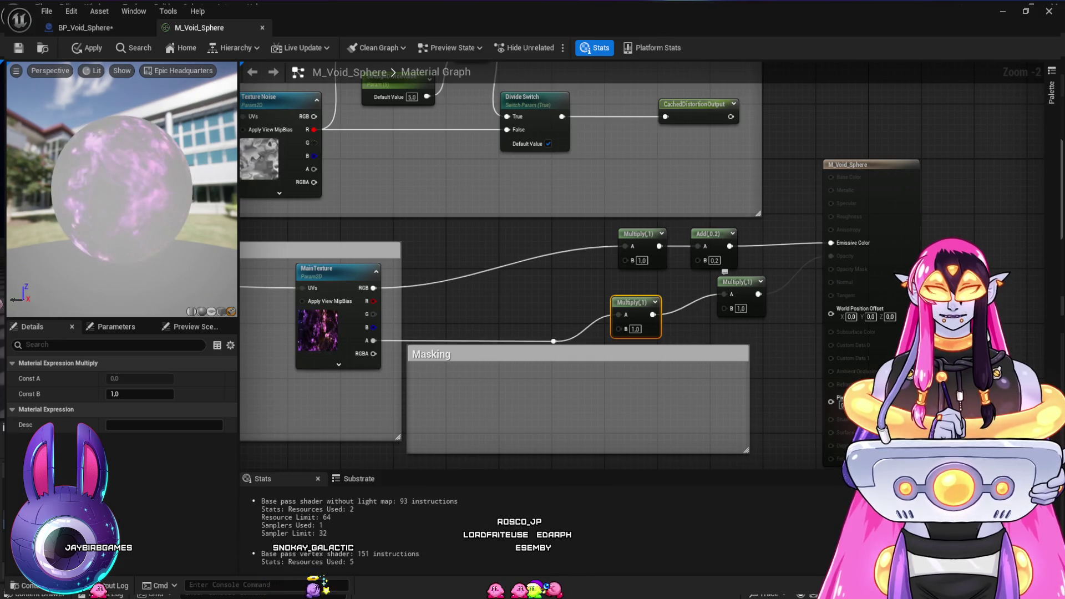
click(521, 283)
mouse_move(522, 283)
mouse_down()
mouse_move(664, 324)
mouse_move(703, 379)
mouse_up()
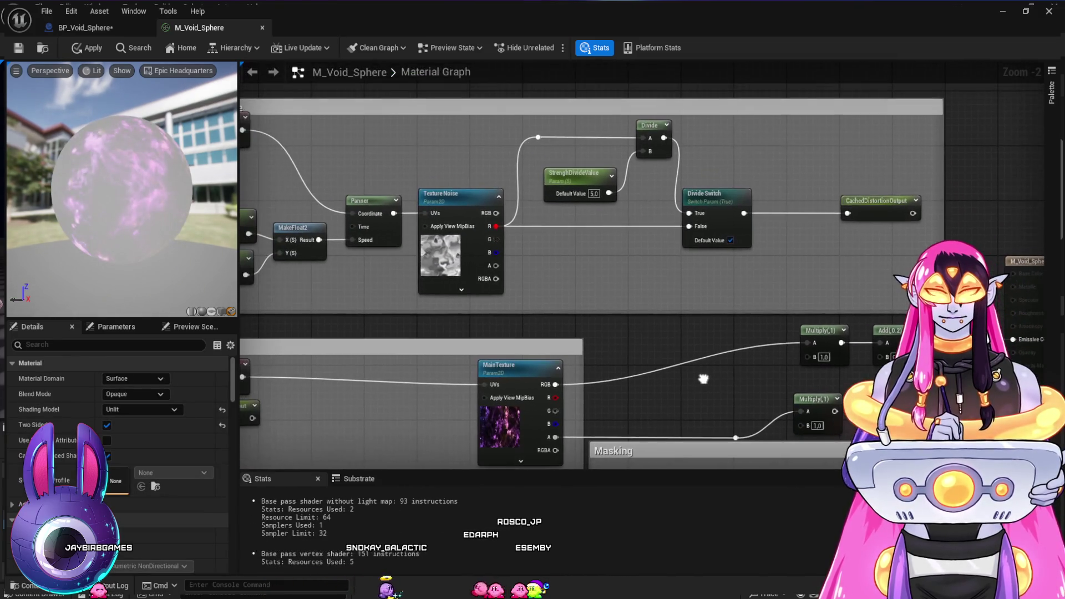
Delete the Add(0.2) node and wire Multiply(1) straight into Emissive Color
mouse_move(627, 350)
mouse_down()
mouse_move(827, 209)
mouse_move(740, 221)
mouse_move(586, 276)
mouse_move(611, 287)
mouse_move(565, 272)
mouse_up()
scroll(827, 210, down, 1)
click(777, 223)
key(Delete)
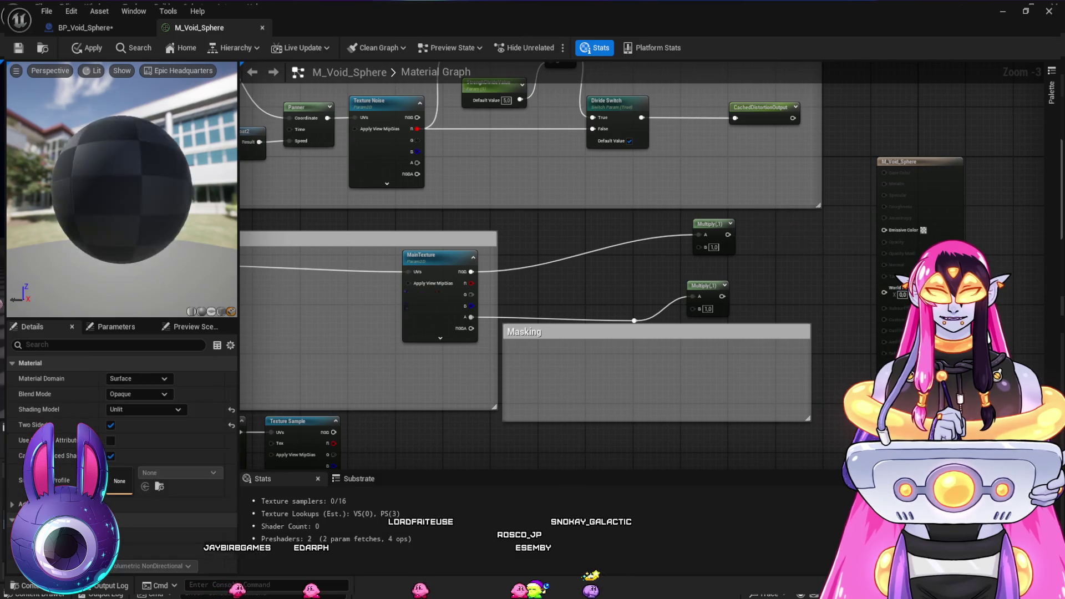
drag(726, 235, 885, 229)
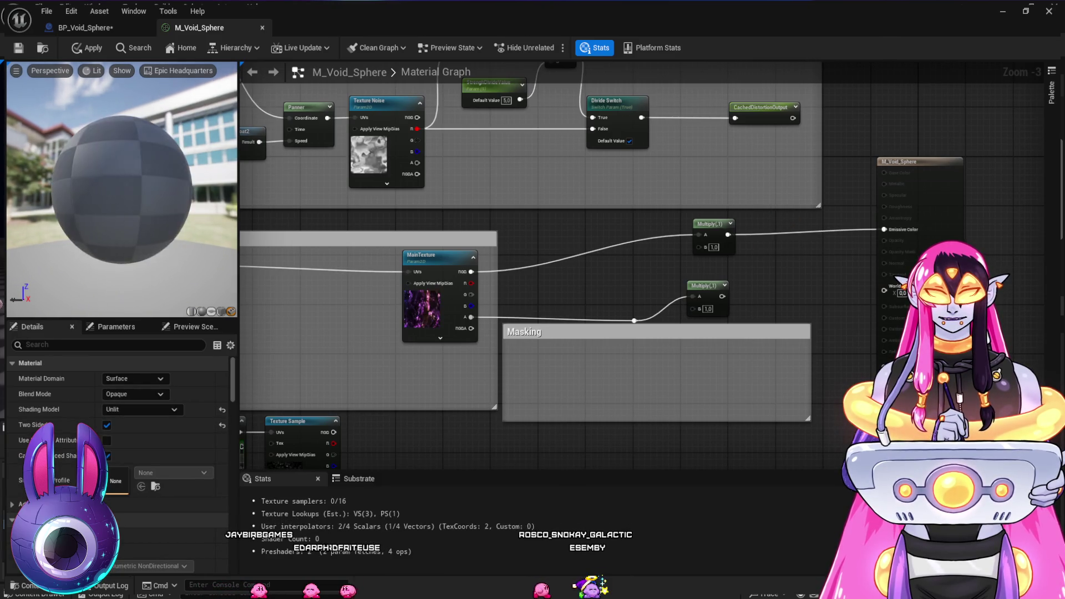
Set TexCoord[0] UTiling and VTiling to 1 in the Main Texture group
drag(550, 292, 554, 311)
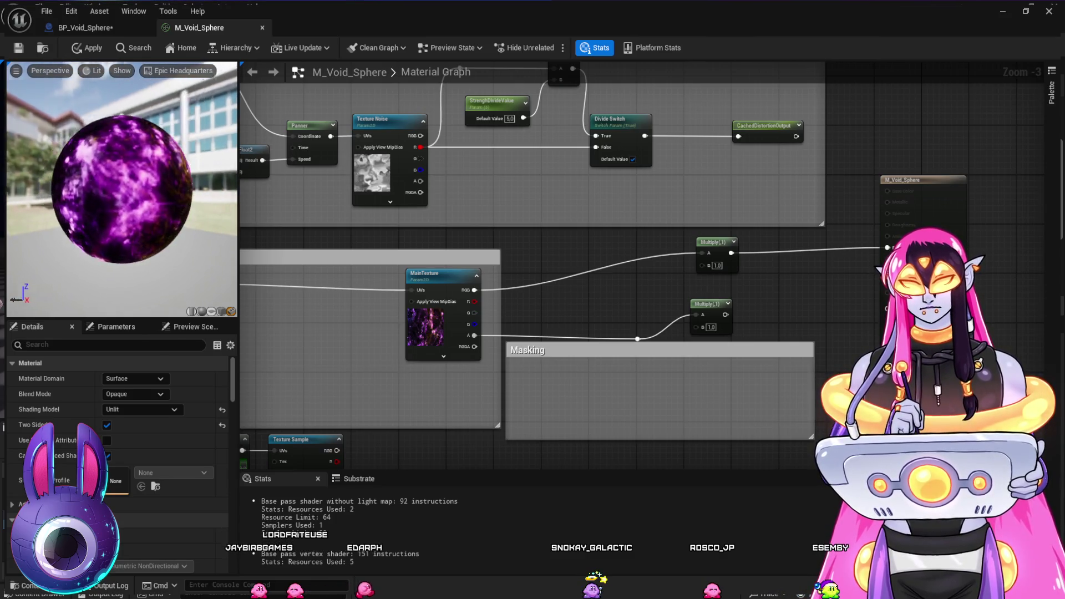
drag(555, 278, 581, 229)
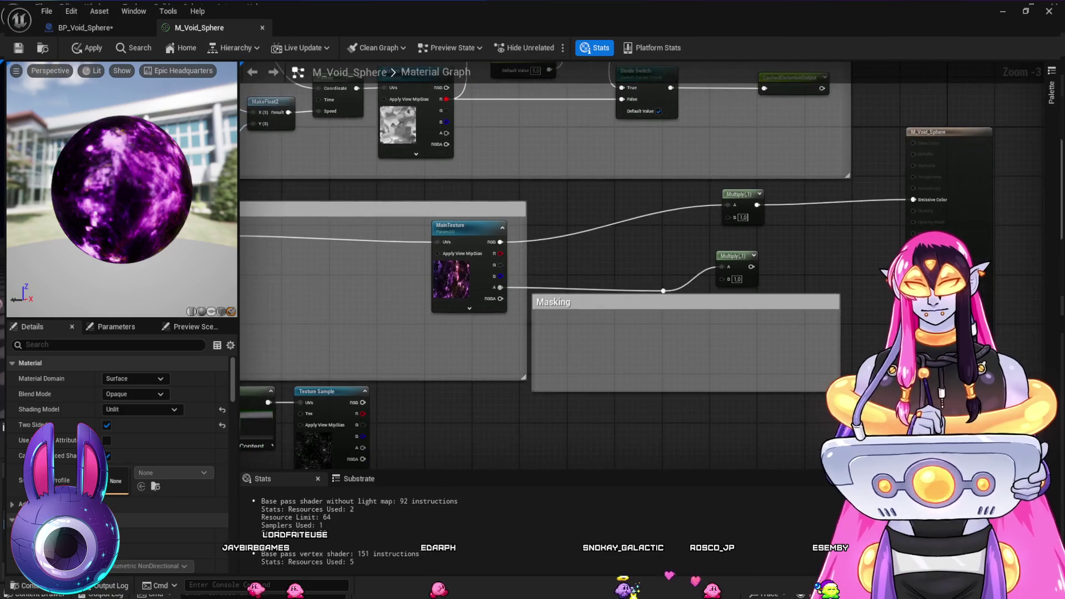
drag(555, 278, 775, 292)
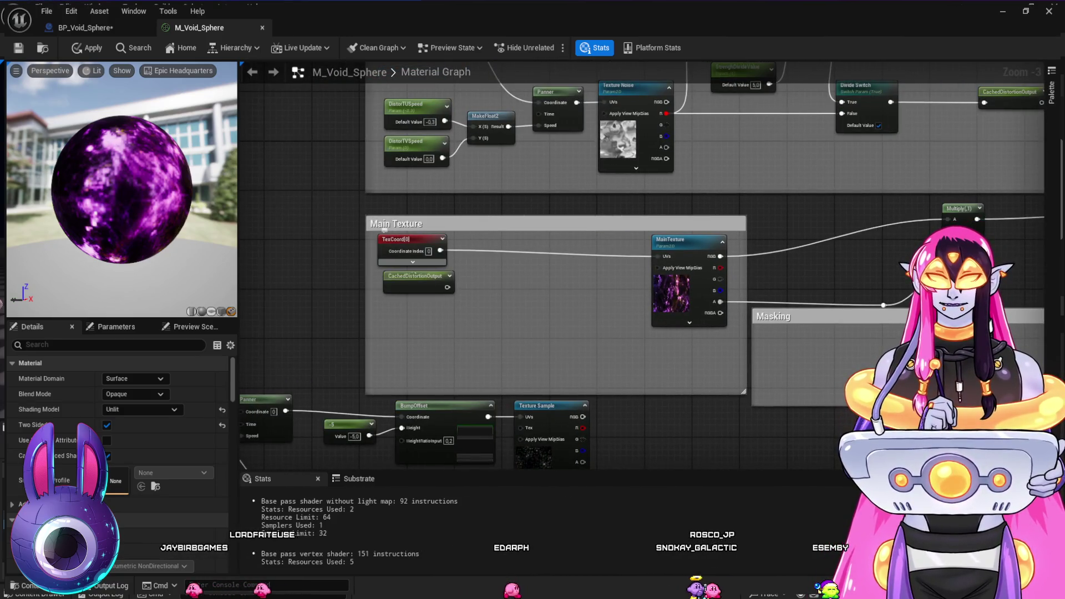
drag(416, 276, 504, 276)
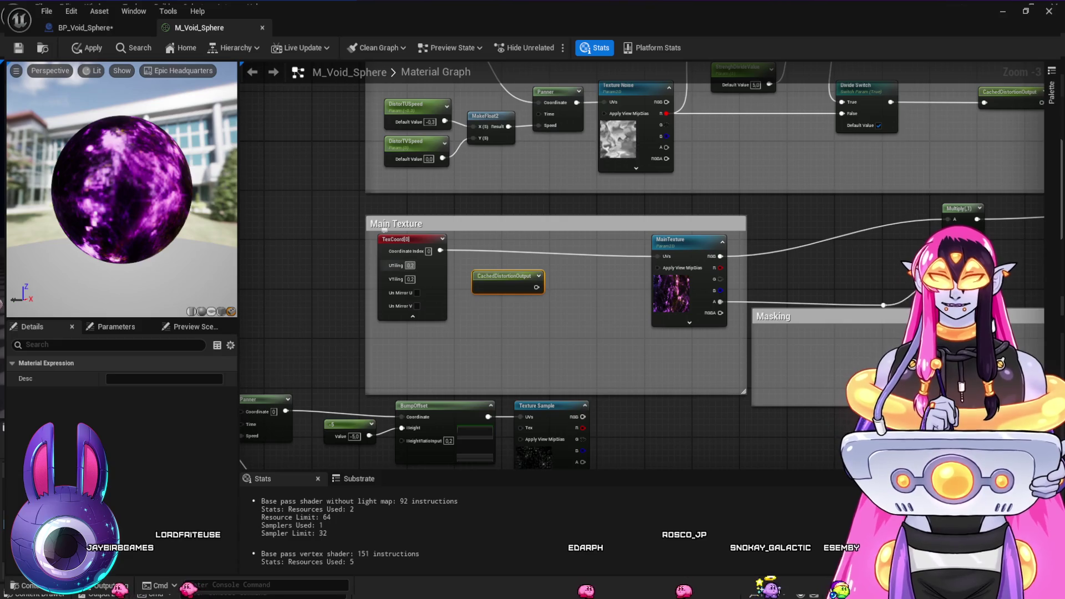
text(1)
key(Return)
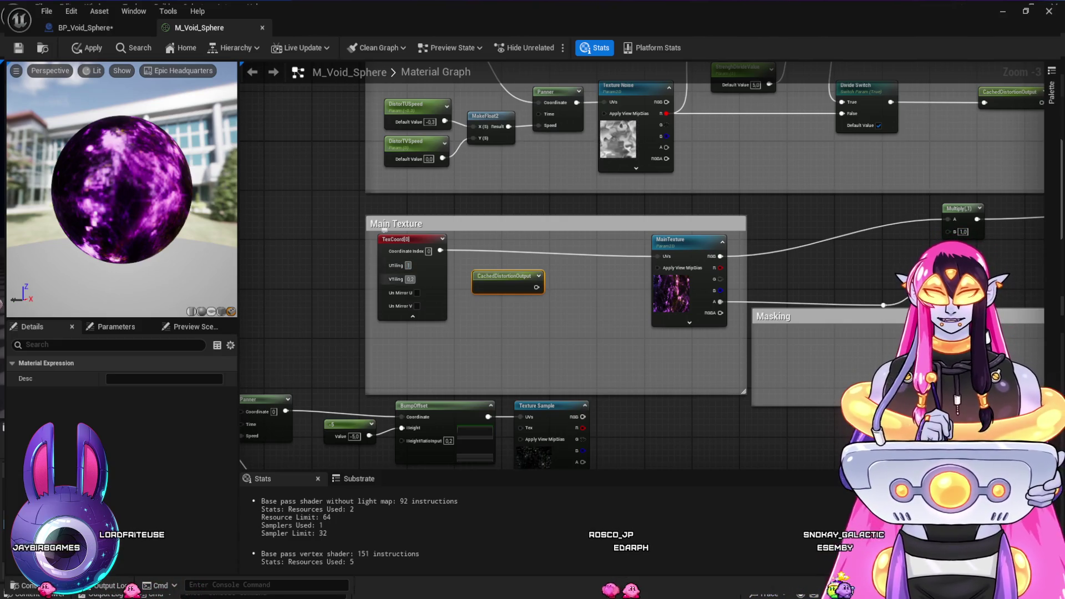
text(1)
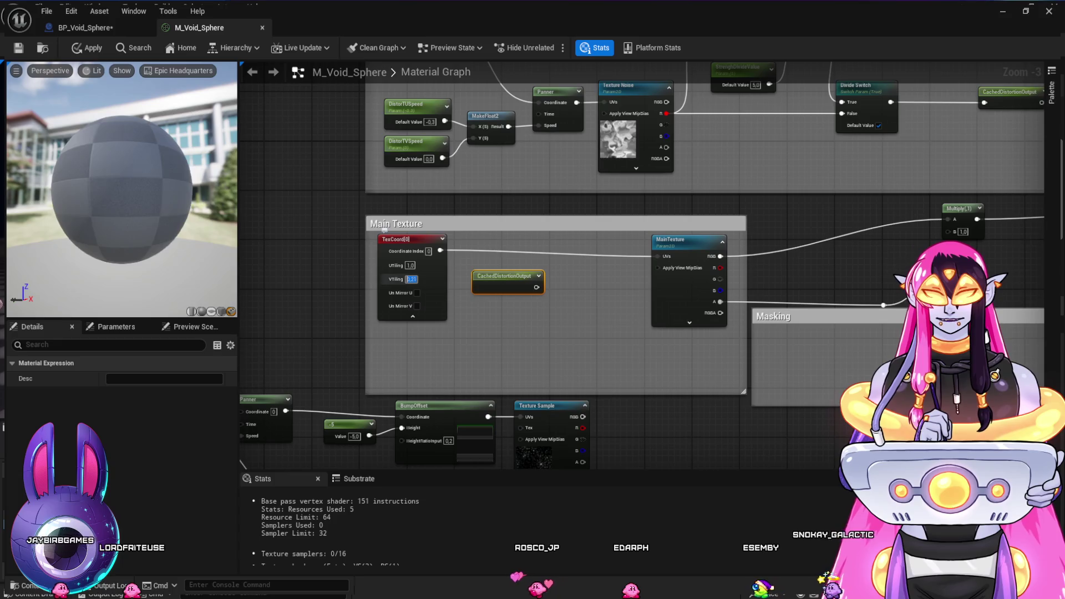
click(827, 283)
mouse_move(829, 282)
mouse_down()
mouse_move(689, 285)
mouse_move(708, 285)
mouse_up()
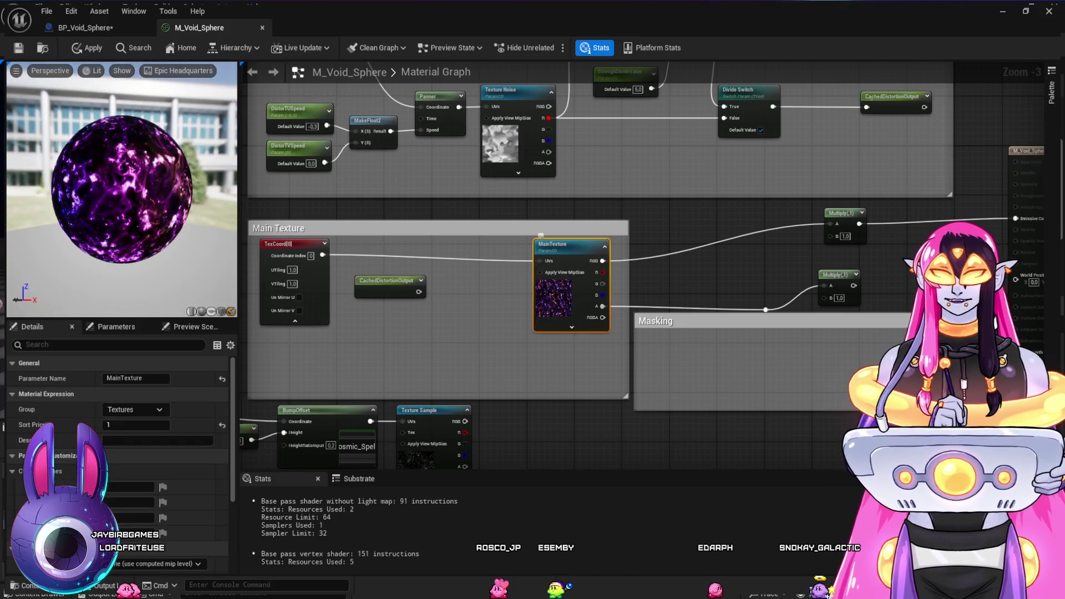
With MainTexture selected, open the content drawer and browse the Textures > Texture folder
click(572, 245)
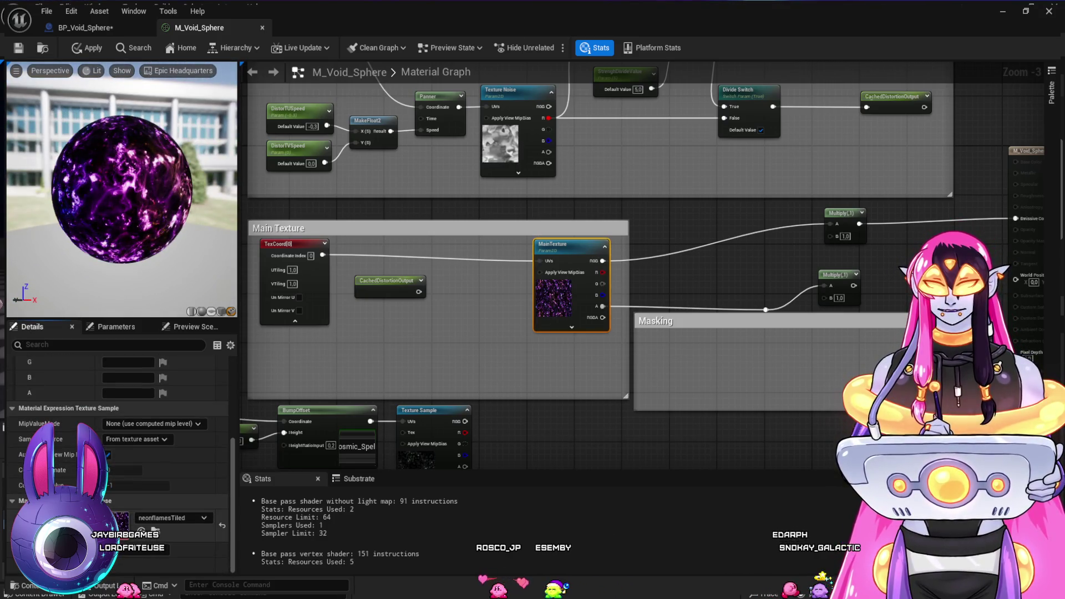
key(ctrl+space)
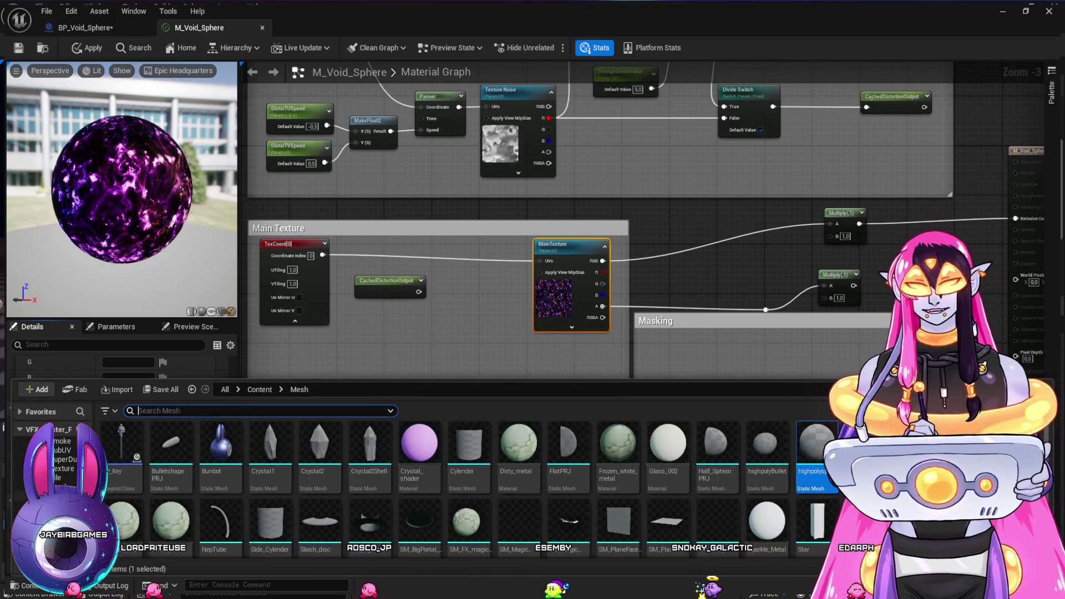
click(22, 486)
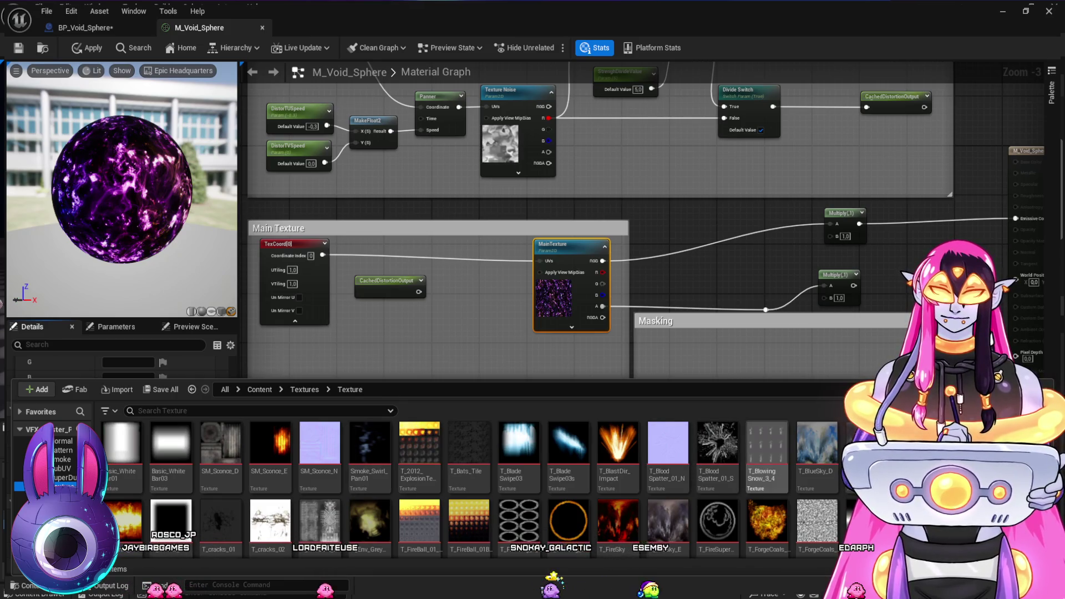
scroll(767, 458, down, 2)
scroll(767, 457, down, 2)
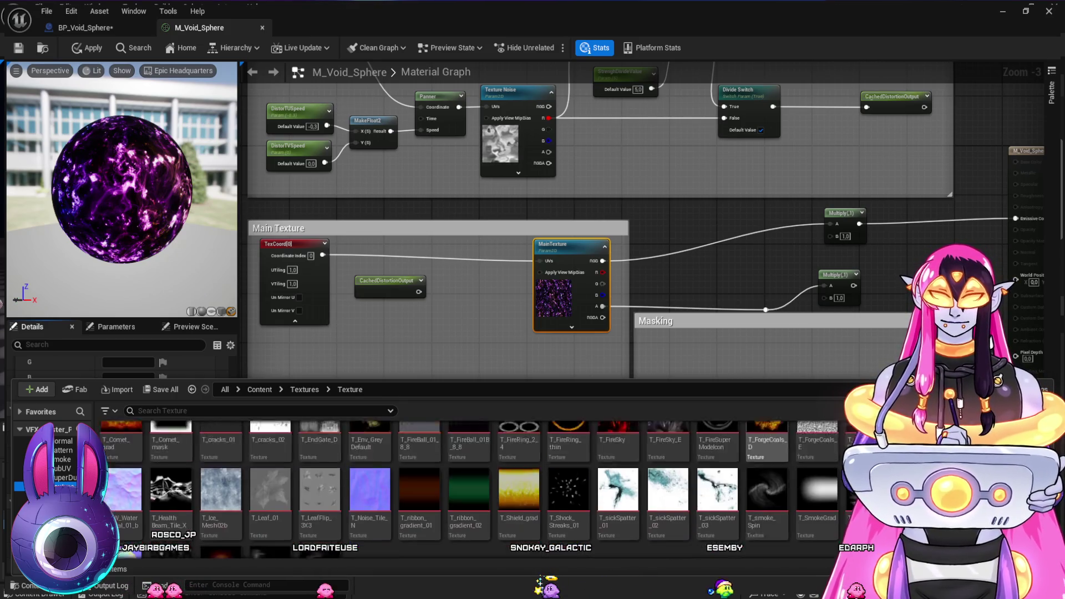
scroll(767, 458, up, 2)
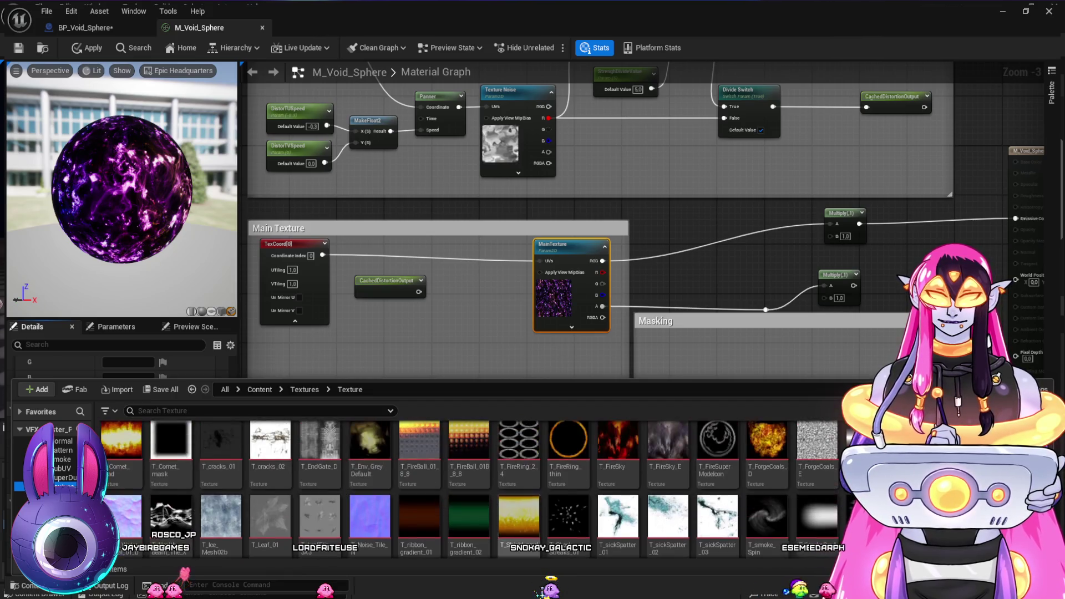
scroll(618, 499, up, 2)
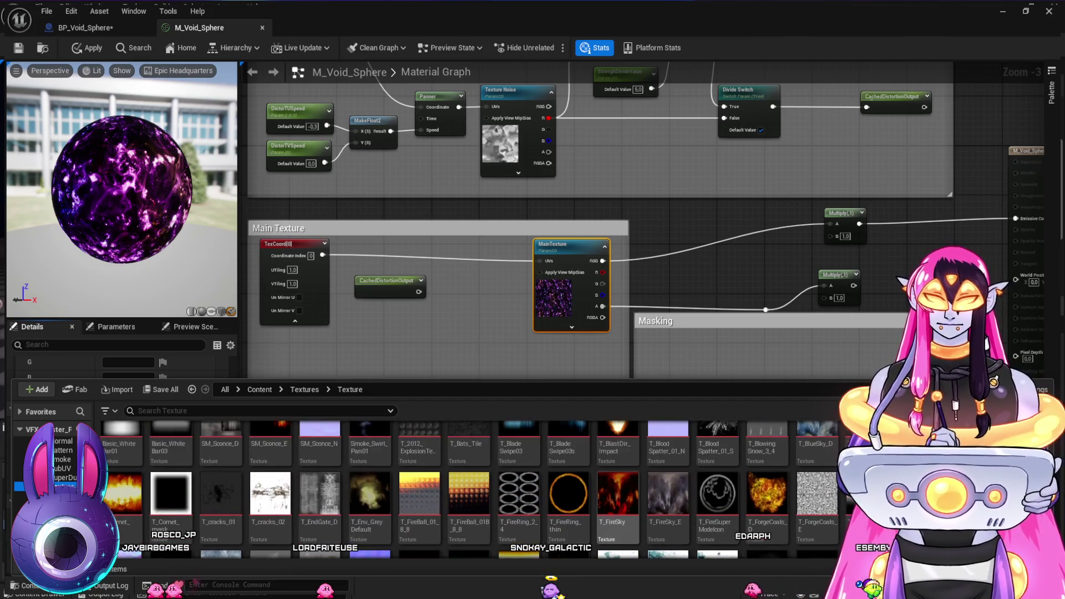
scroll(817, 499, up, 1)
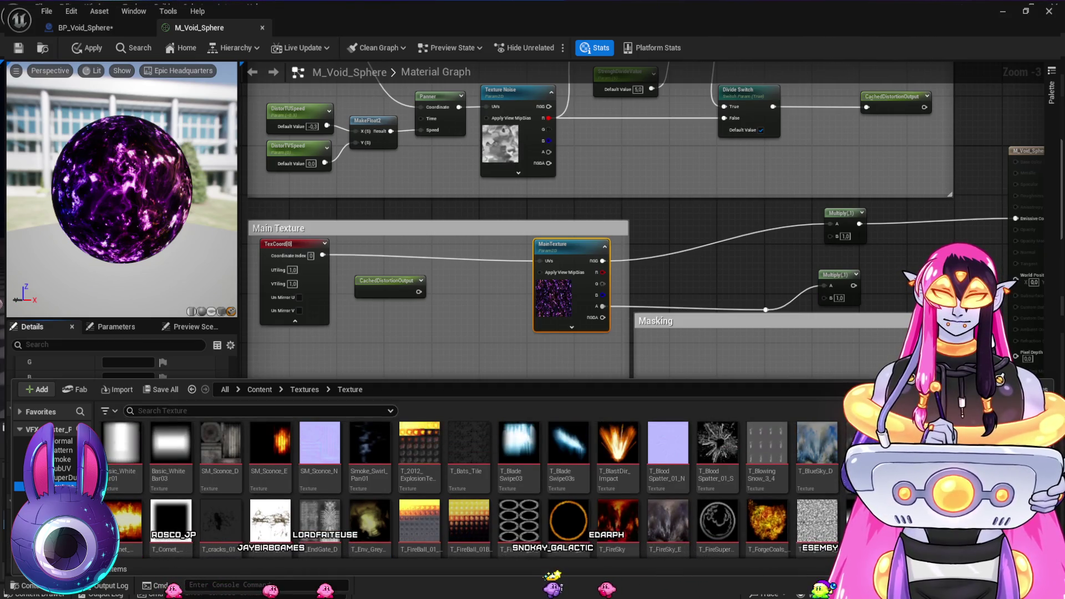
Browse the Smoke, MagicCircles, Liquid, Lightning, Flare, Fire, DisplaceNoise and Circles texture folders
click(61, 477)
click(62, 459)
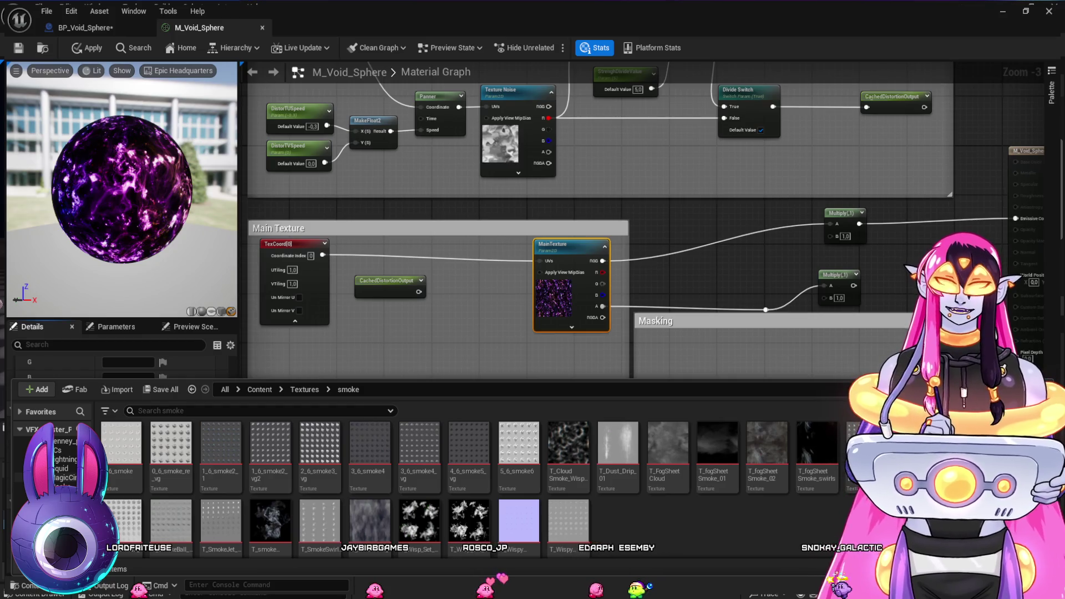
click(64, 478)
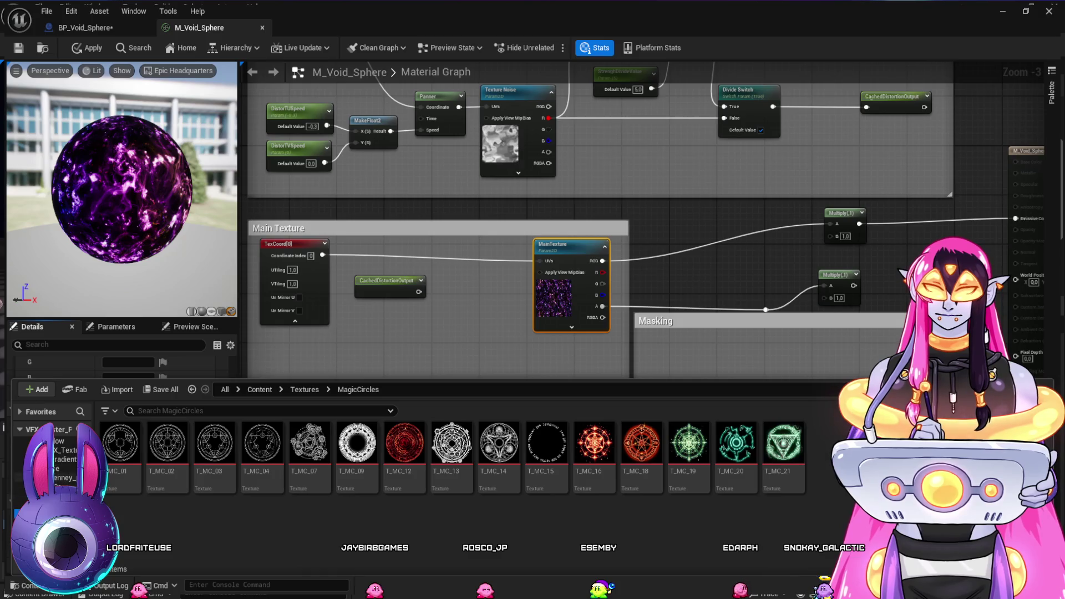
click(55, 505)
click(56, 495)
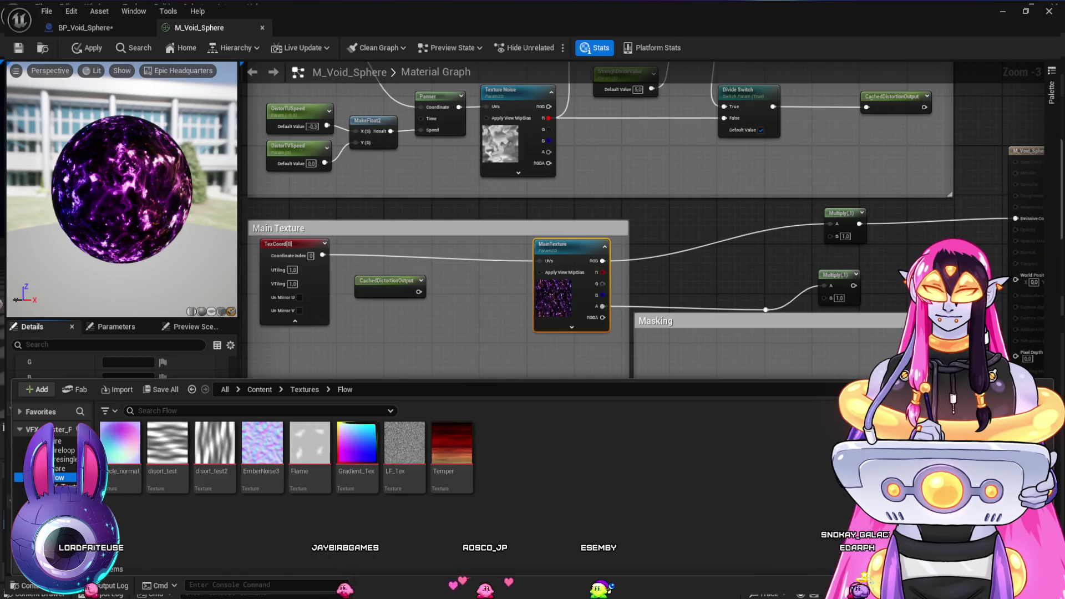
click(56, 468)
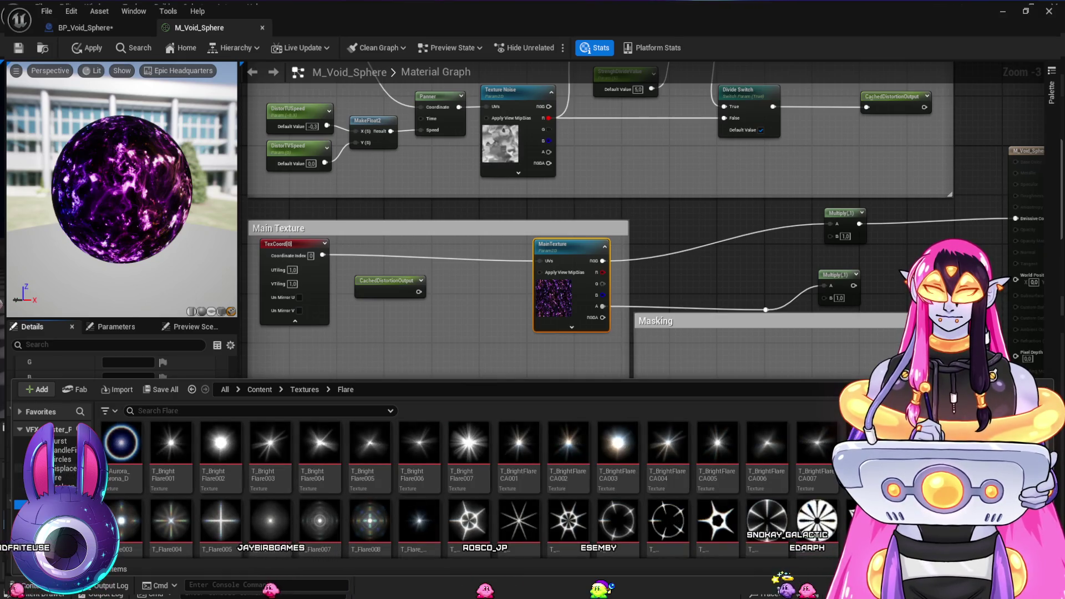
click(50, 478)
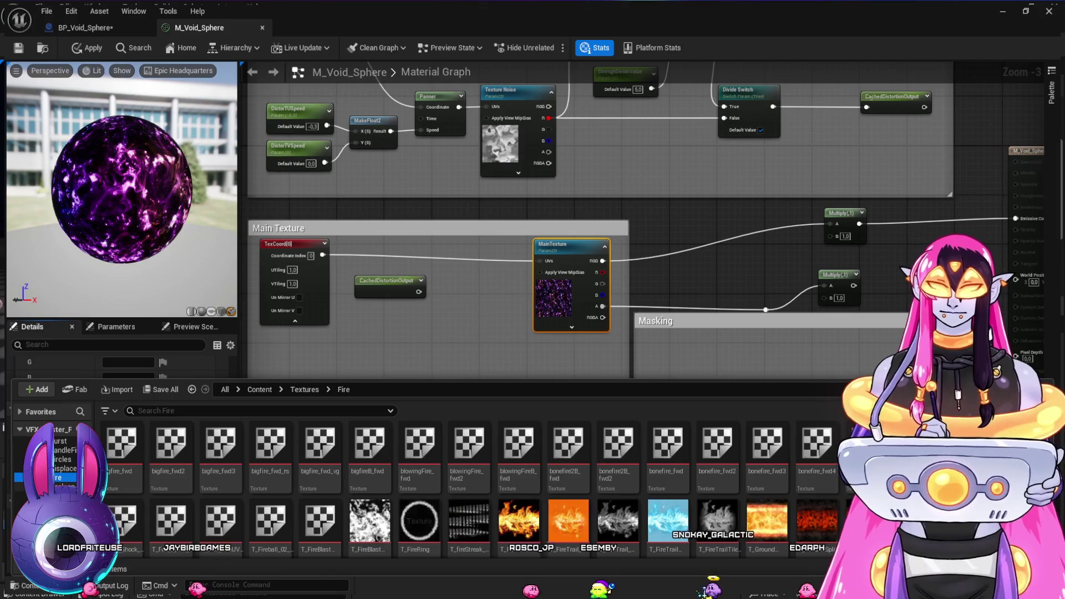
scroll(472, 488, down, 2)
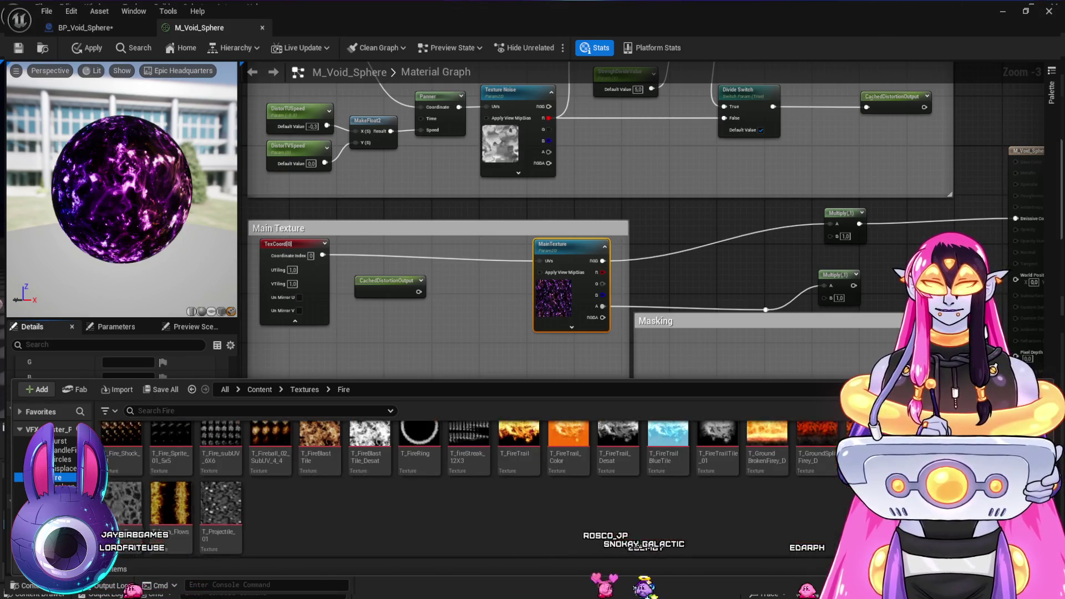
click(56, 468)
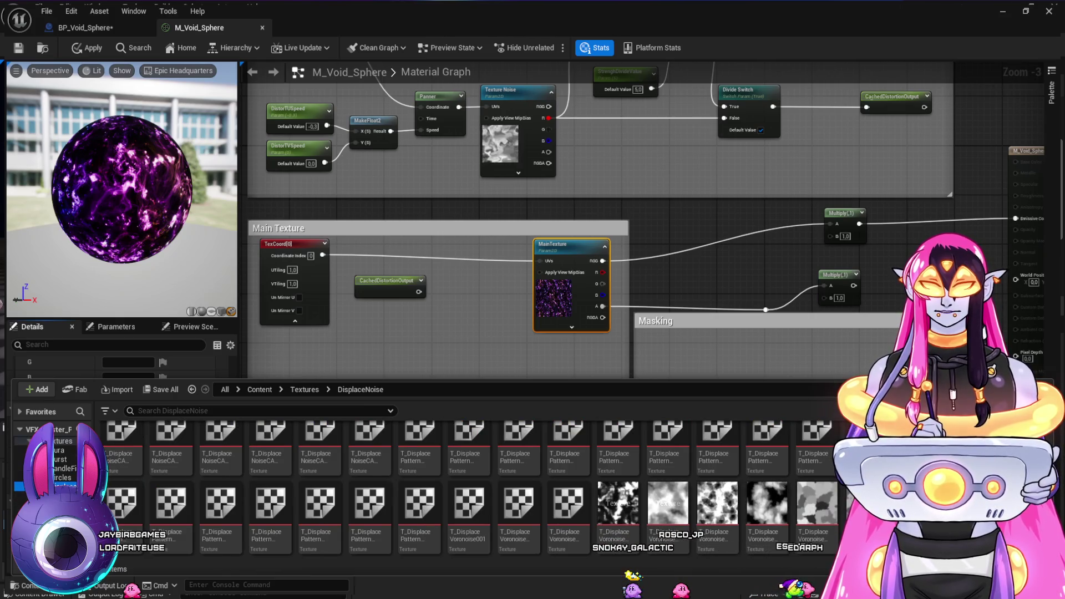
click(61, 477)
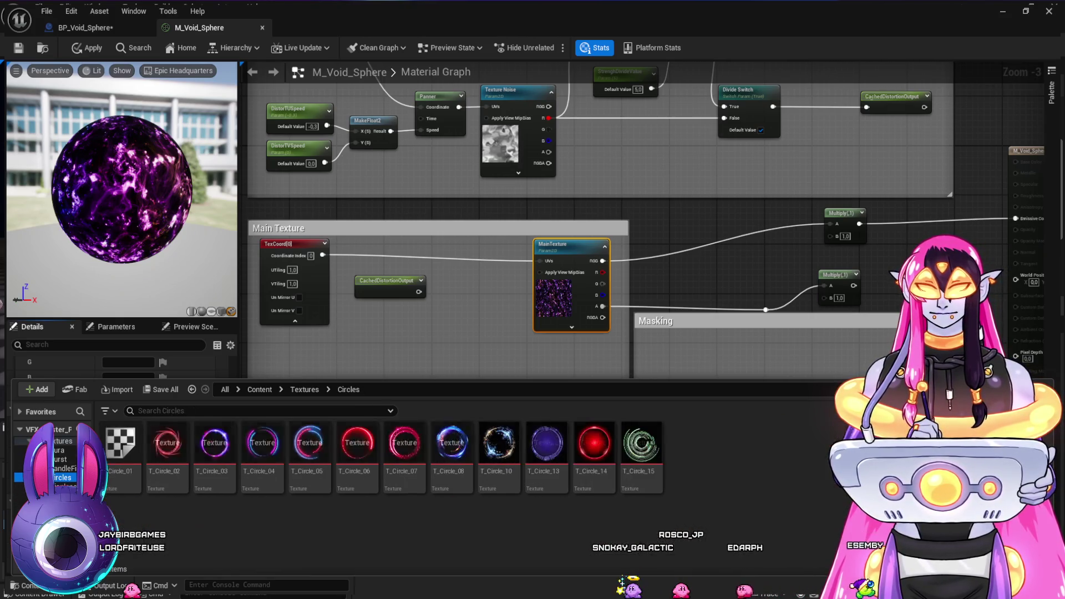
Pick T_SplineThickness_M from the Masks folder and close the content drawer
click(22, 486)
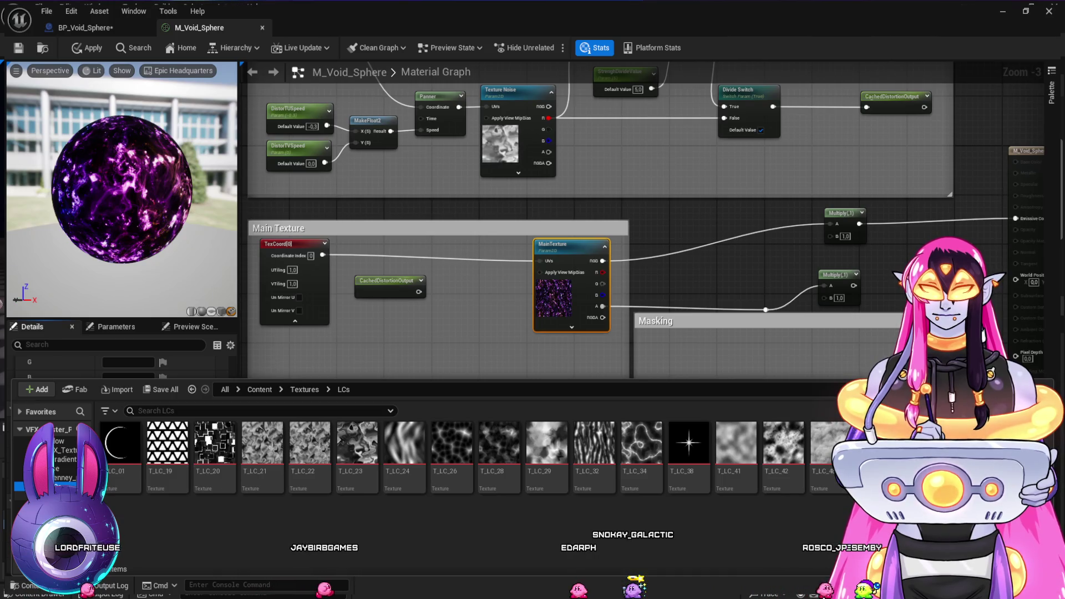
click(22, 494)
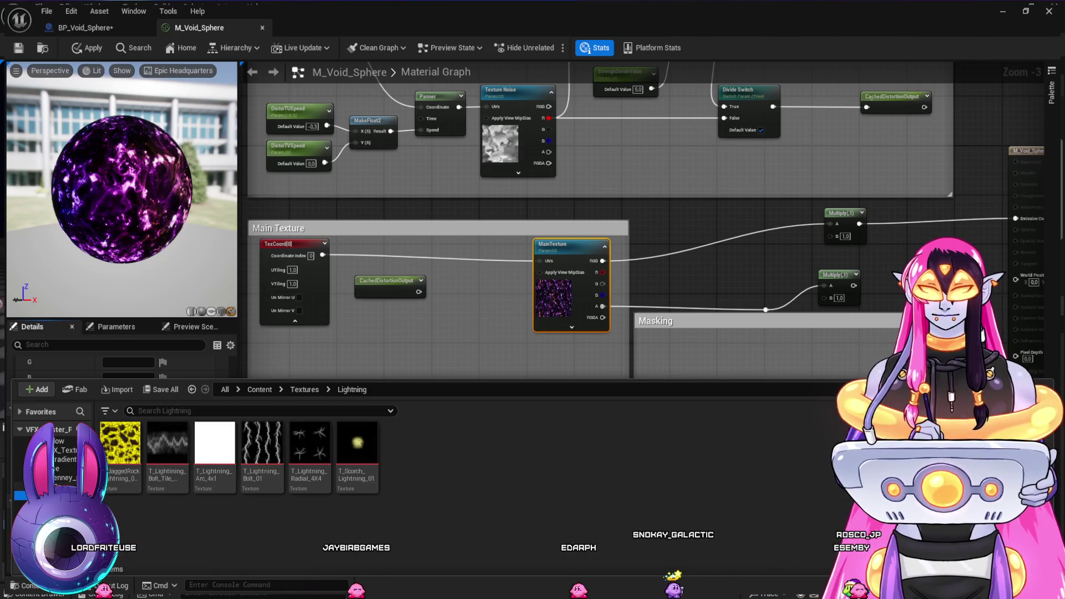
click(22, 504)
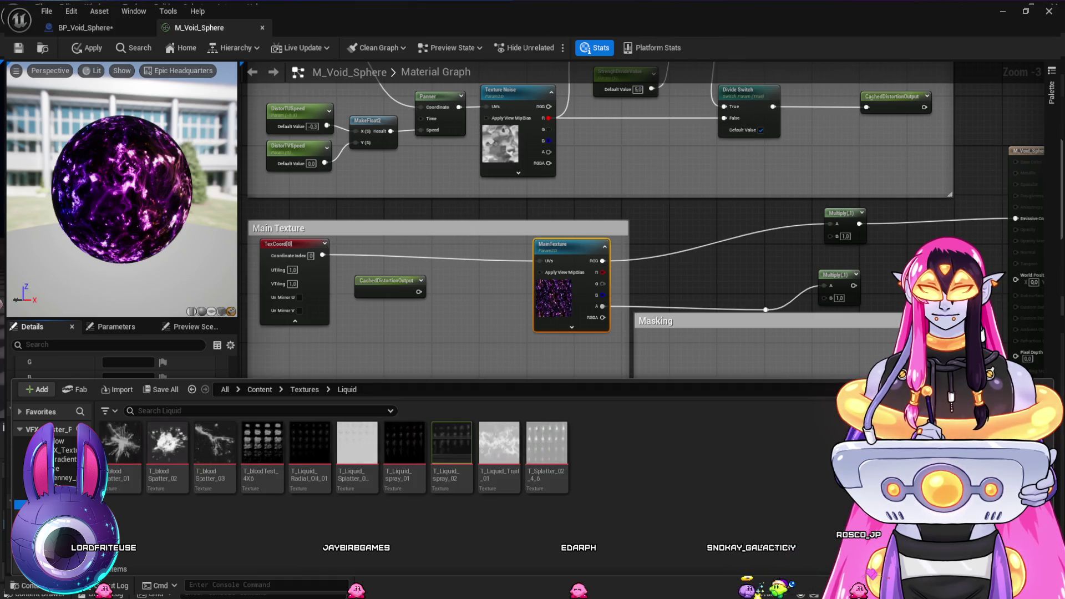
click(22, 513)
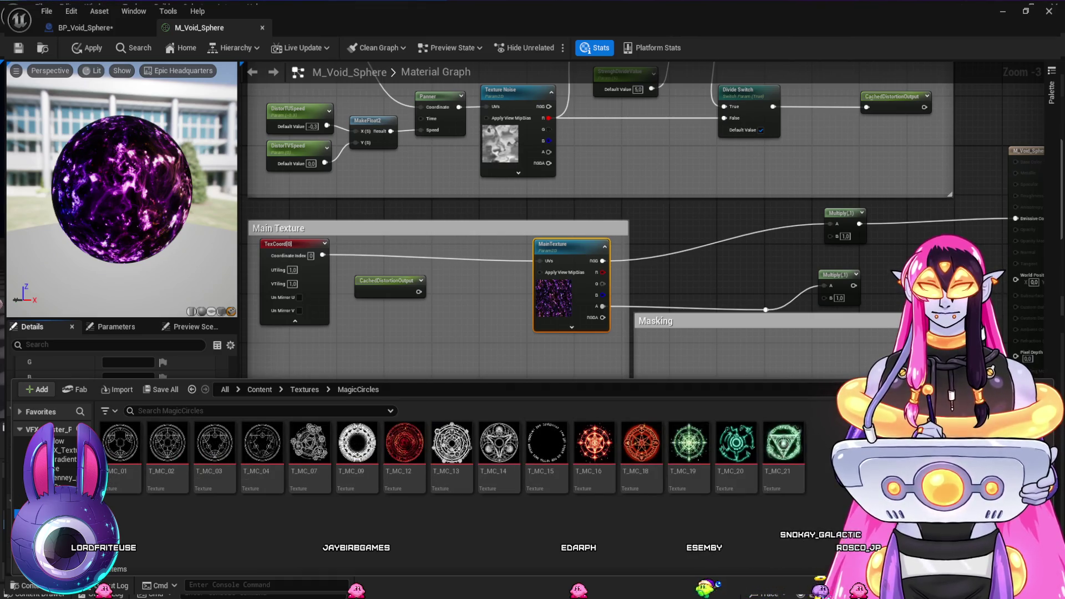
click(22, 521)
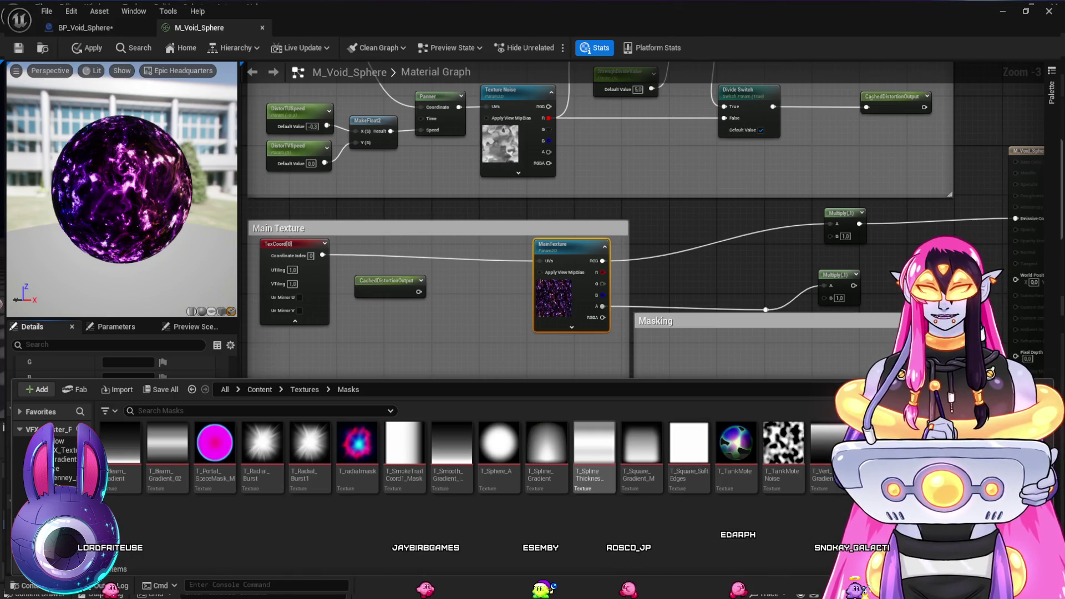
click(594, 450)
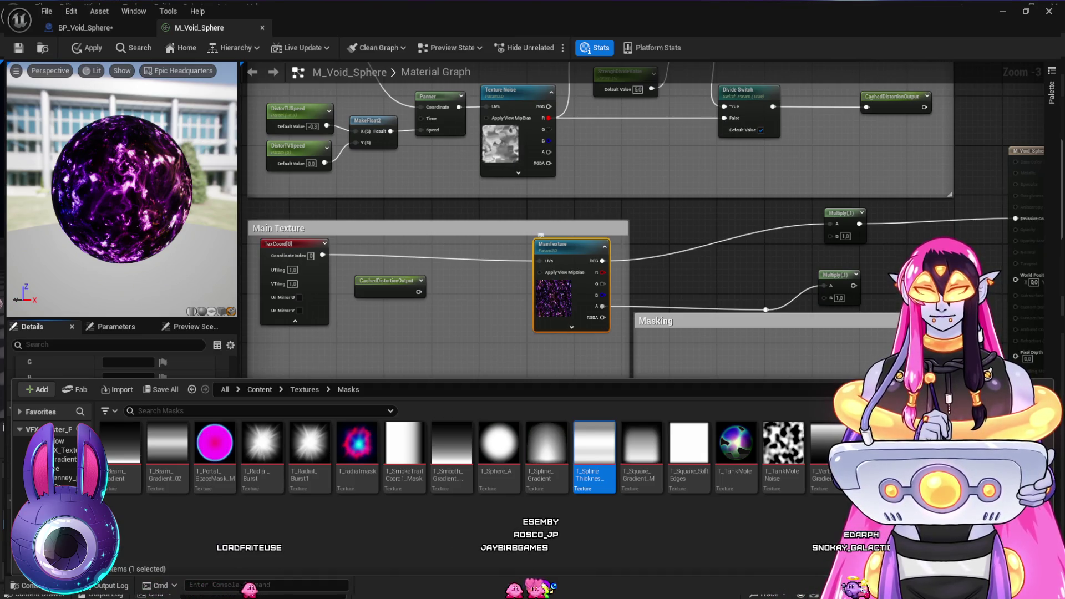
key(ctrl+space)
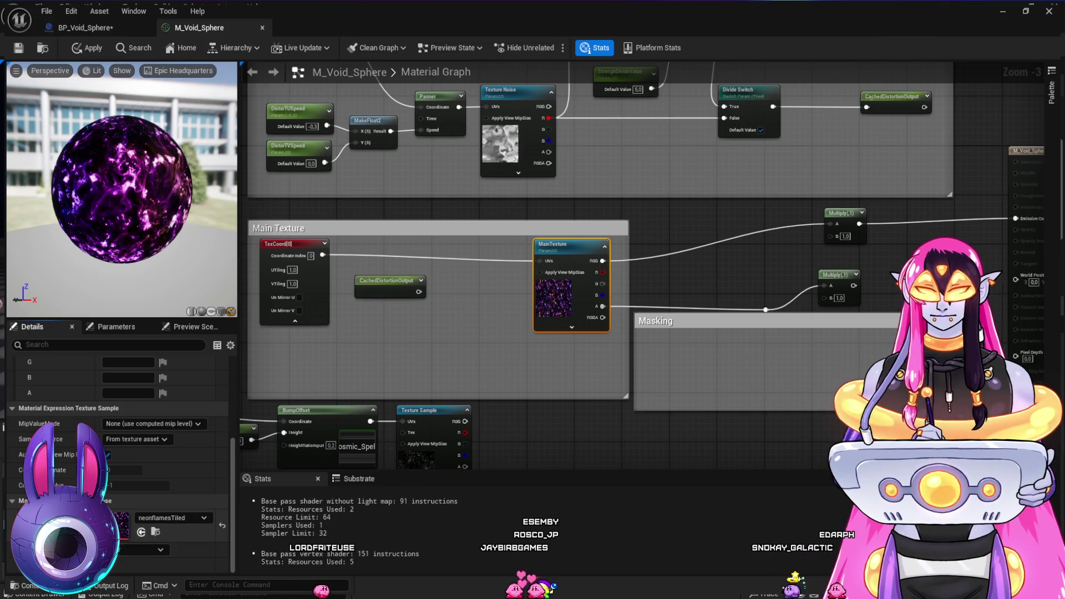
Try T_SplineThickness_M, DefaultTexture and DefCube_Face on MainTexture, checking the preview sphere
click(141, 532)
mouse_move(122, 189)
mouse_down()
mouse_move(144, 183)
mouse_move(133, 200)
mouse_move(116, 189)
mouse_move(139, 194)
mouse_move(133, 211)
mouse_move(122, 188)
mouse_move(145, 192)
mouse_up()
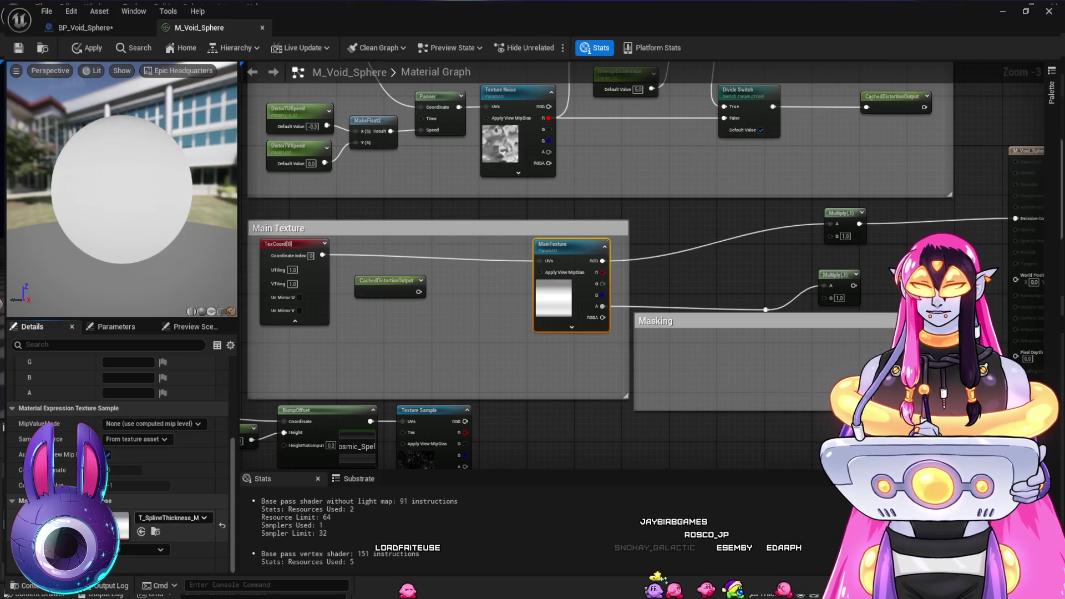
key(ctrl+z)
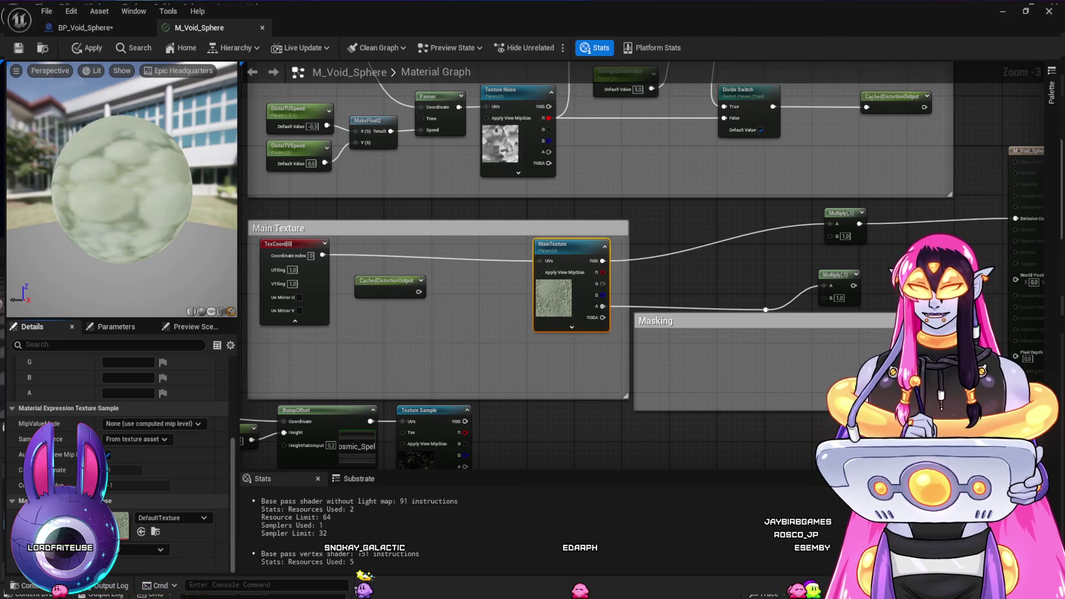
click(141, 532)
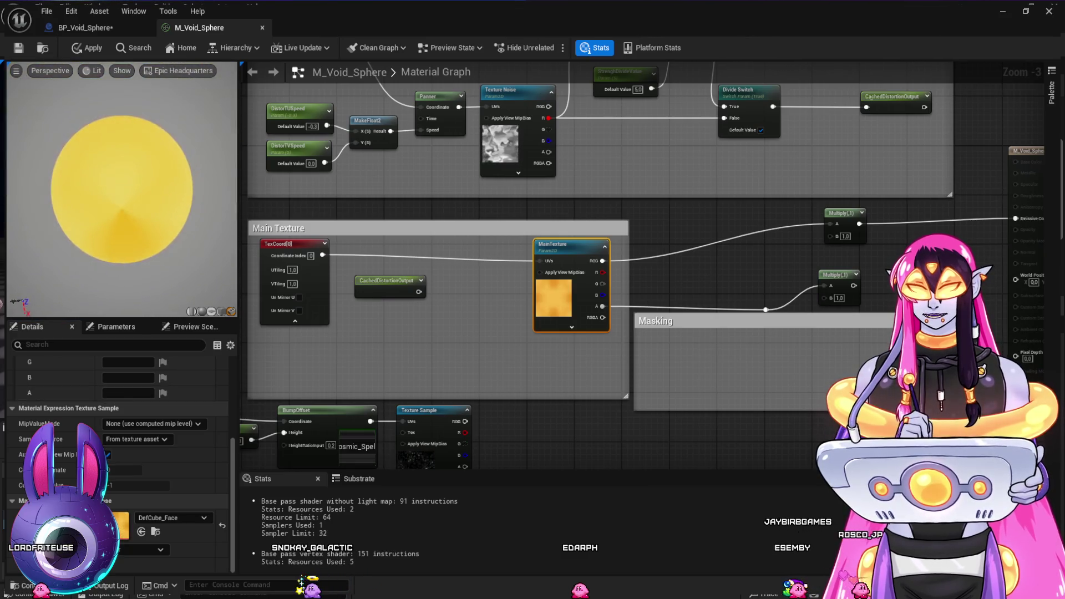
drag(122, 189, 178, 183)
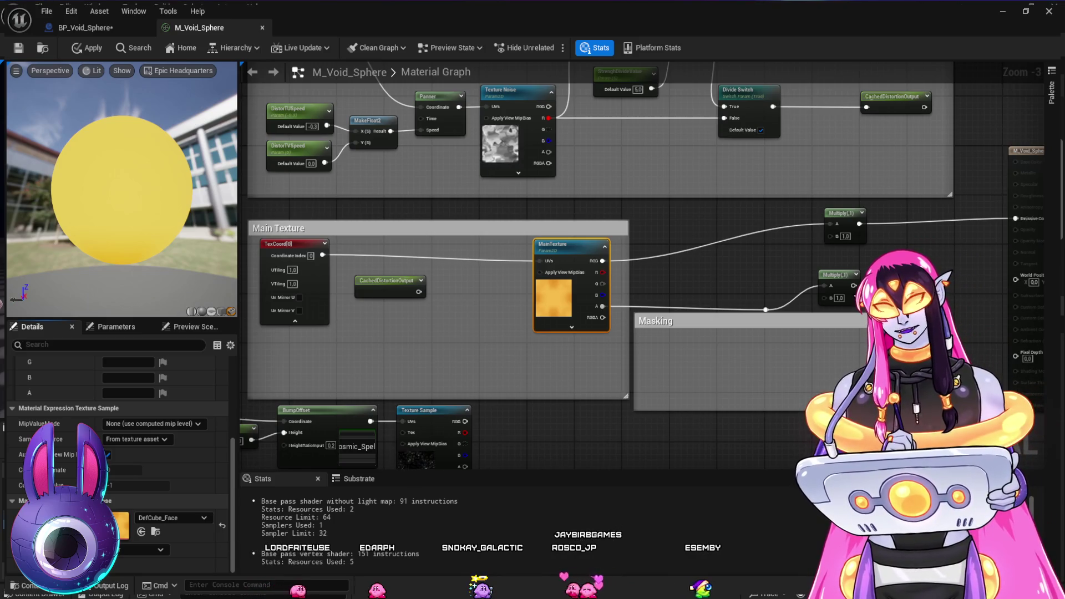
Switch MainTexture to WhiteSquareTexture and move the node further left
key(ctrl+z)
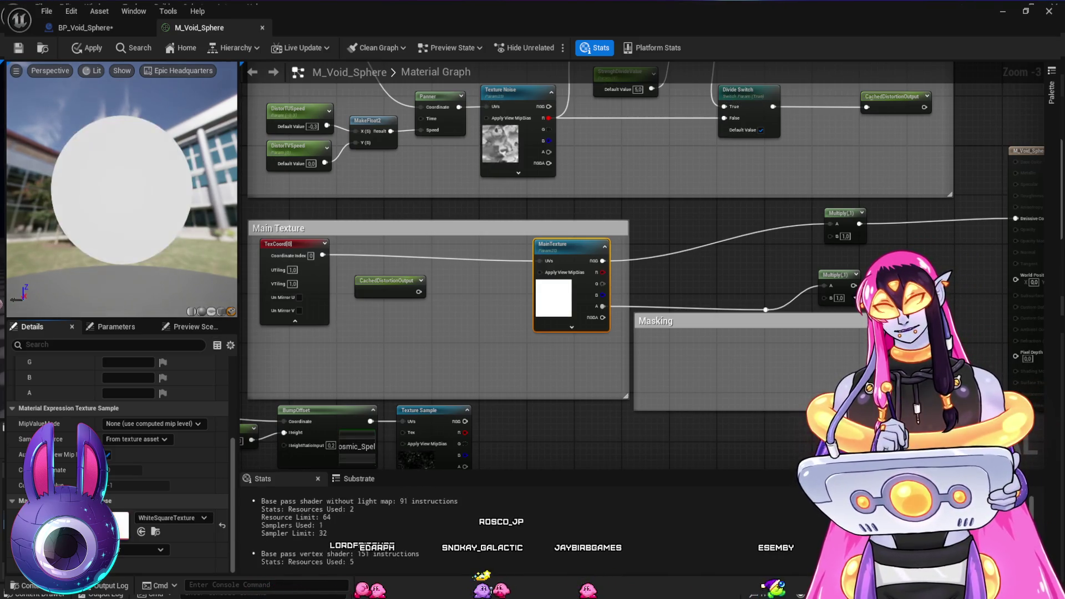
drag(123, 188, 102, 150)
drag(555, 245, 459, 238)
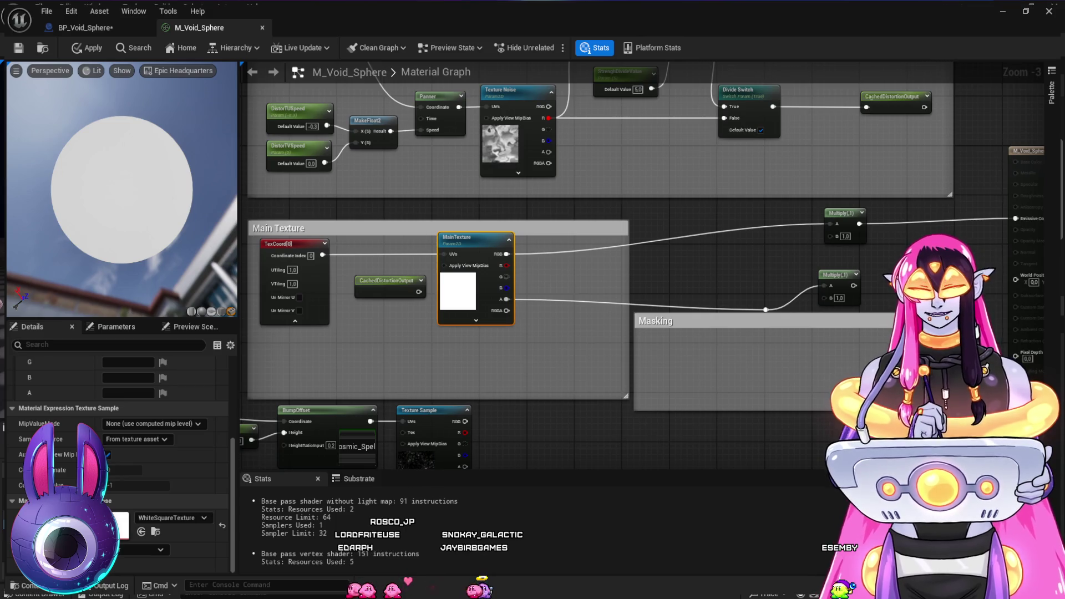
key(c)
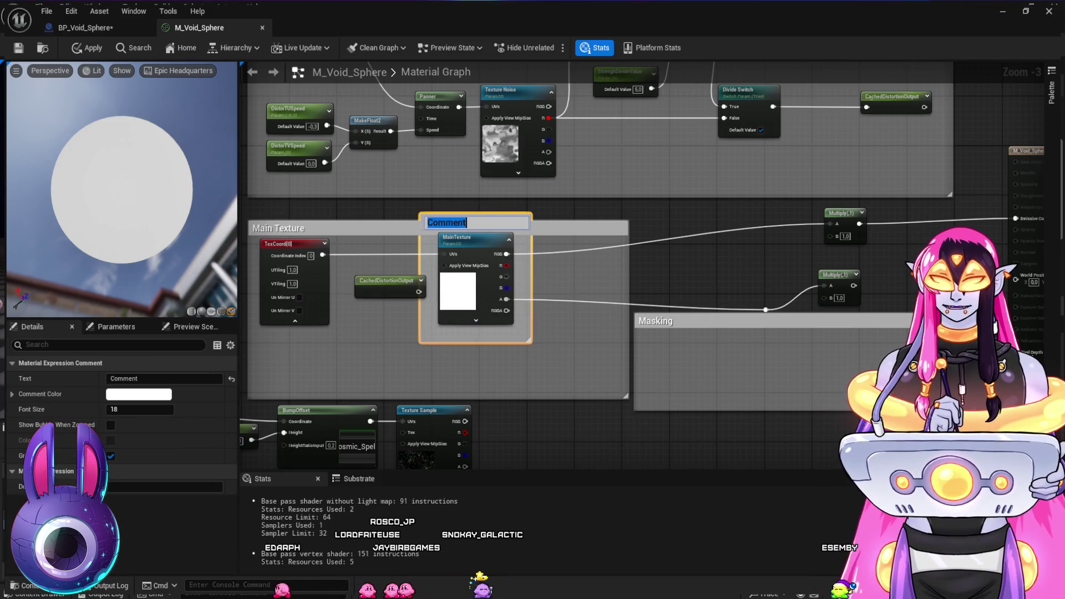
key(Return)
key(Delete)
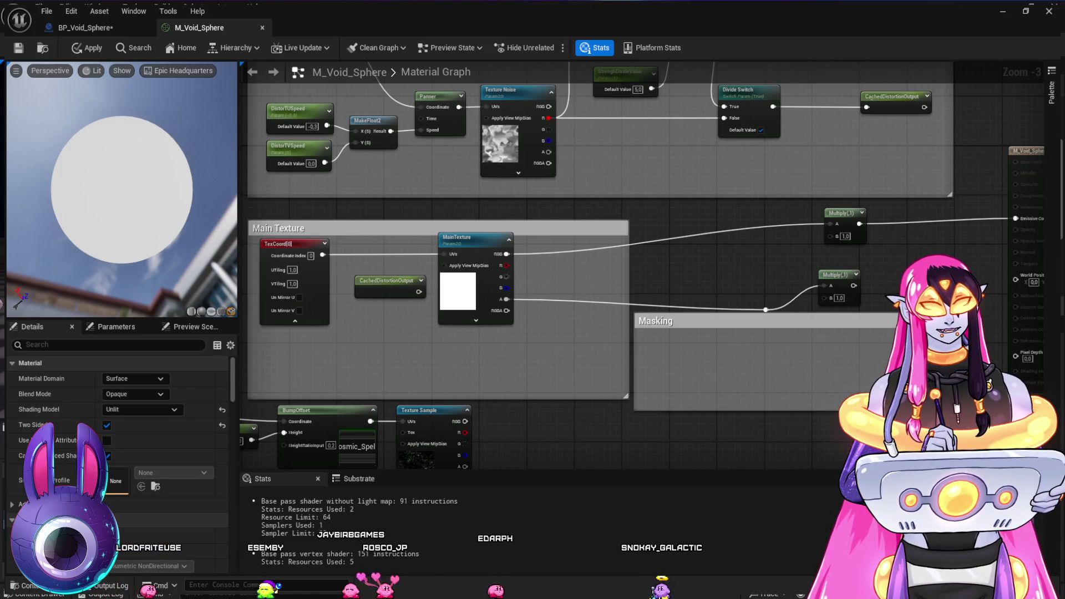
key(ctrl+v)
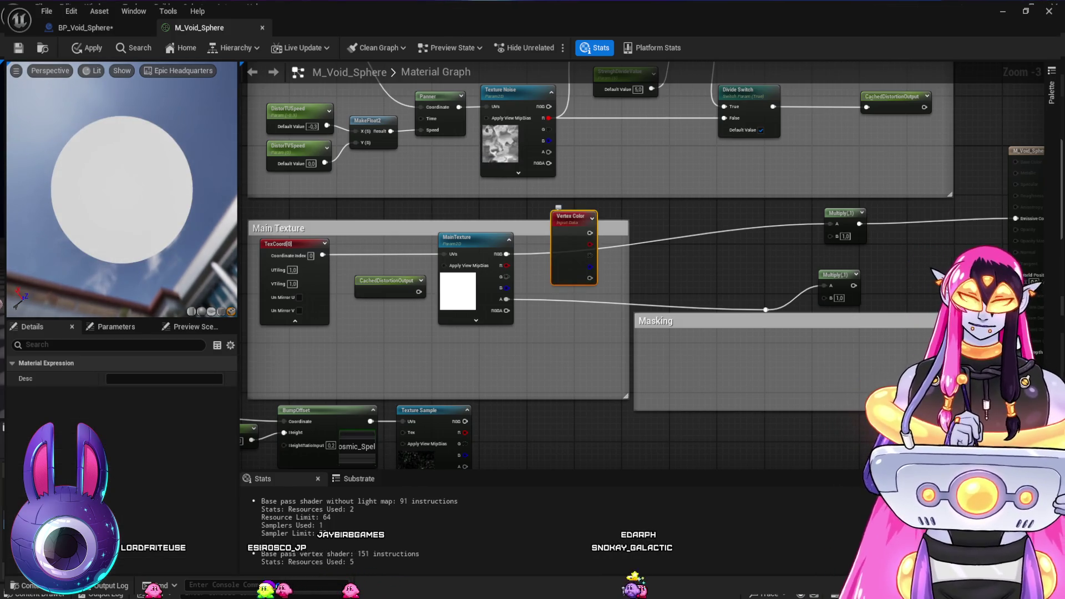
key(Delete)
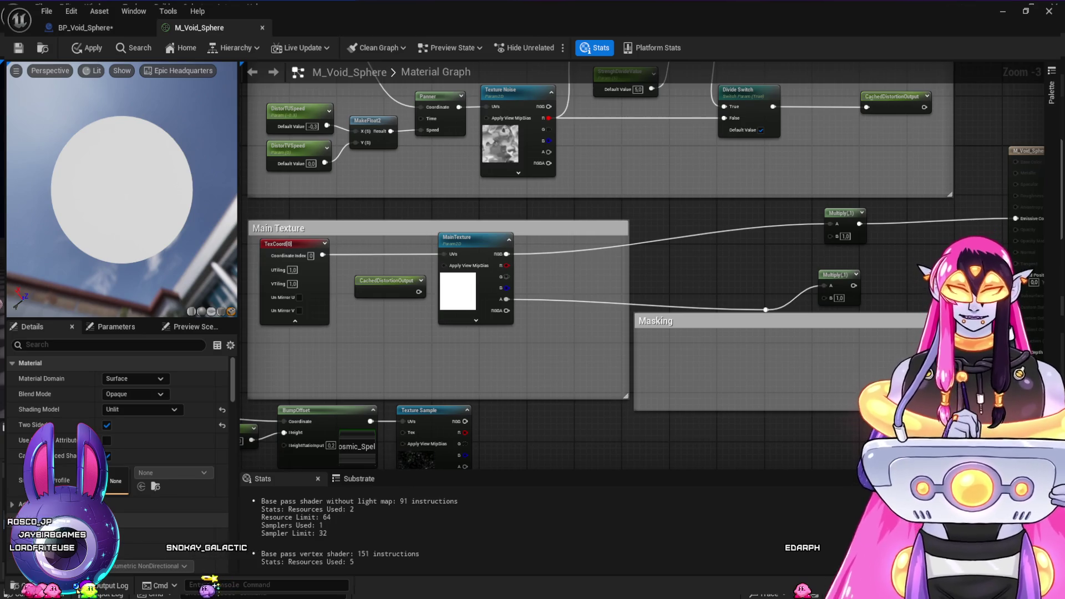
click(1007, 10)
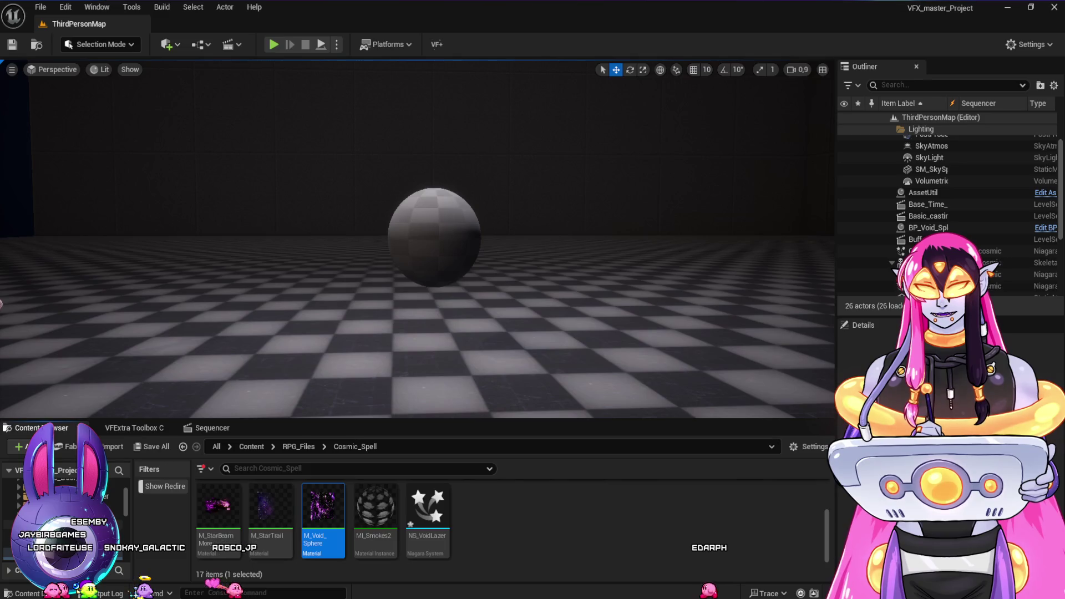
Open M_Shockwave_Master for reference, select its yellow Color parameter, then return to M_Void_Sphere
double_click(637, 507)
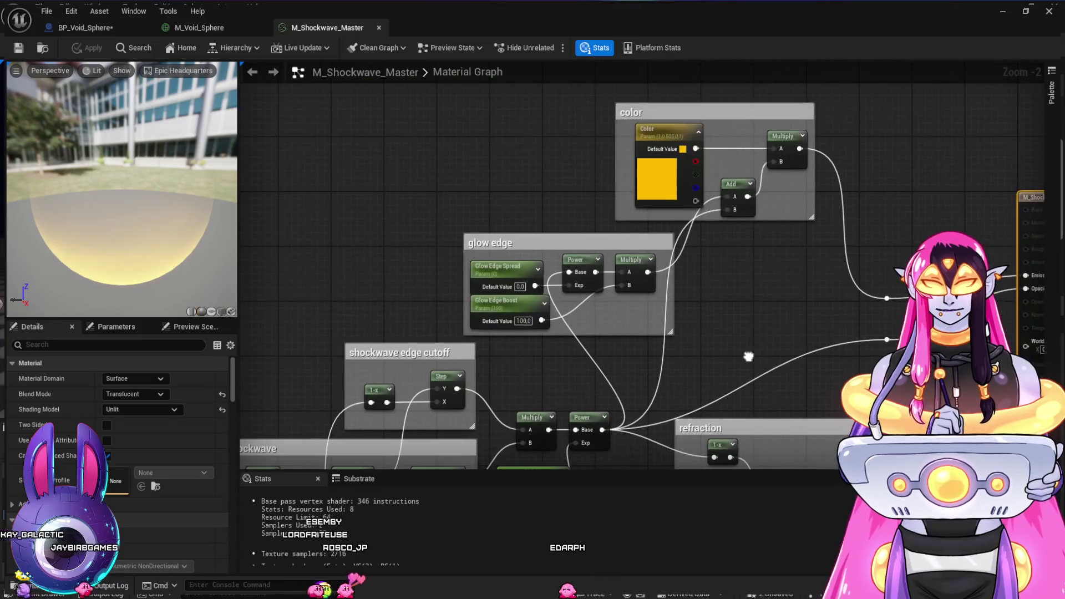
drag(748, 357, 715, 376)
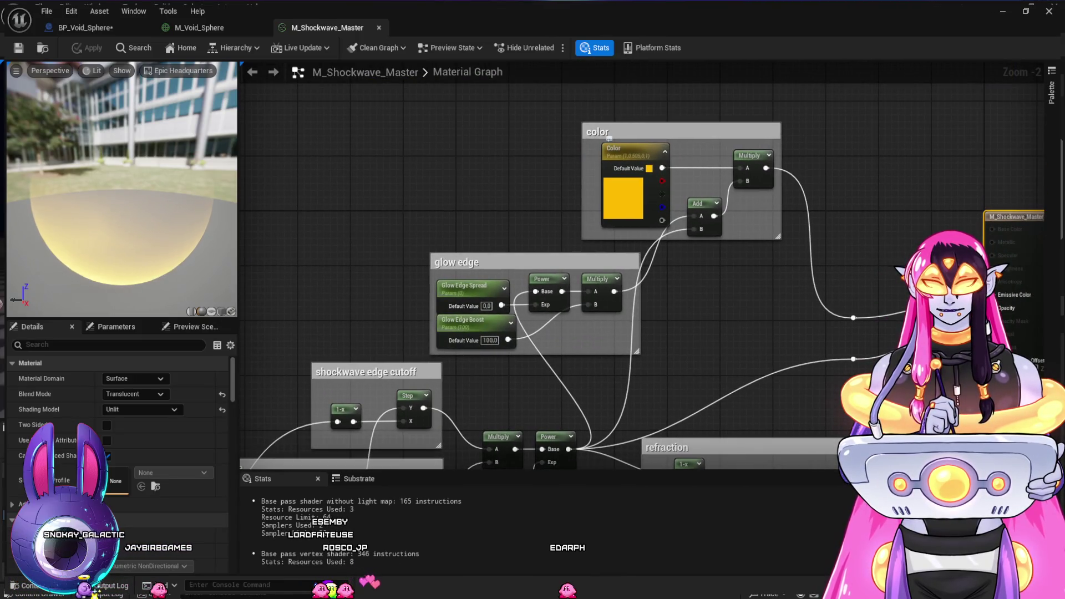
click(609, 140)
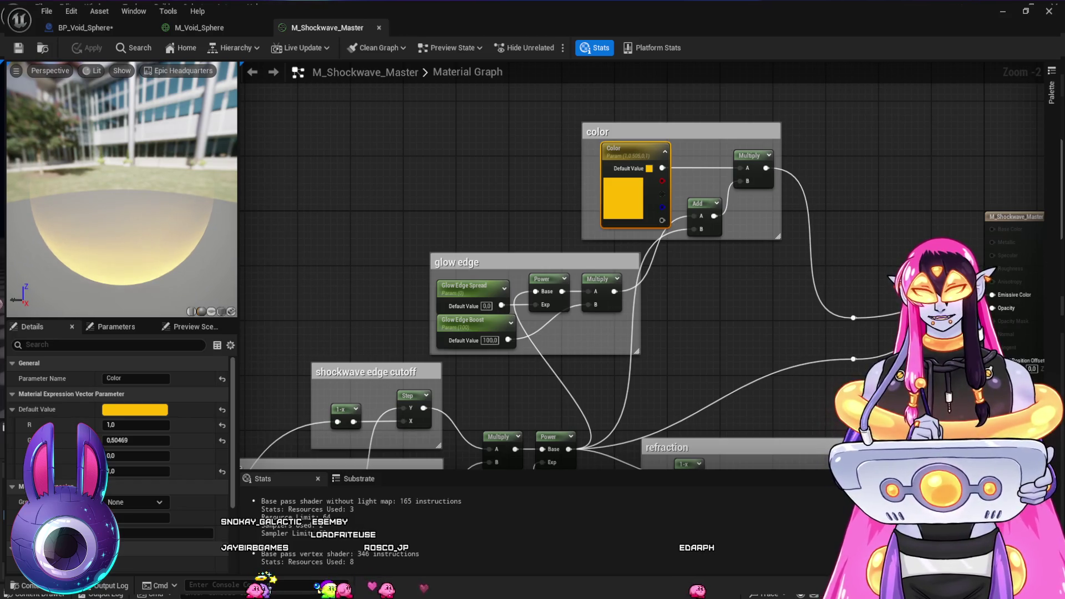
scroll(120, 444, down, 3)
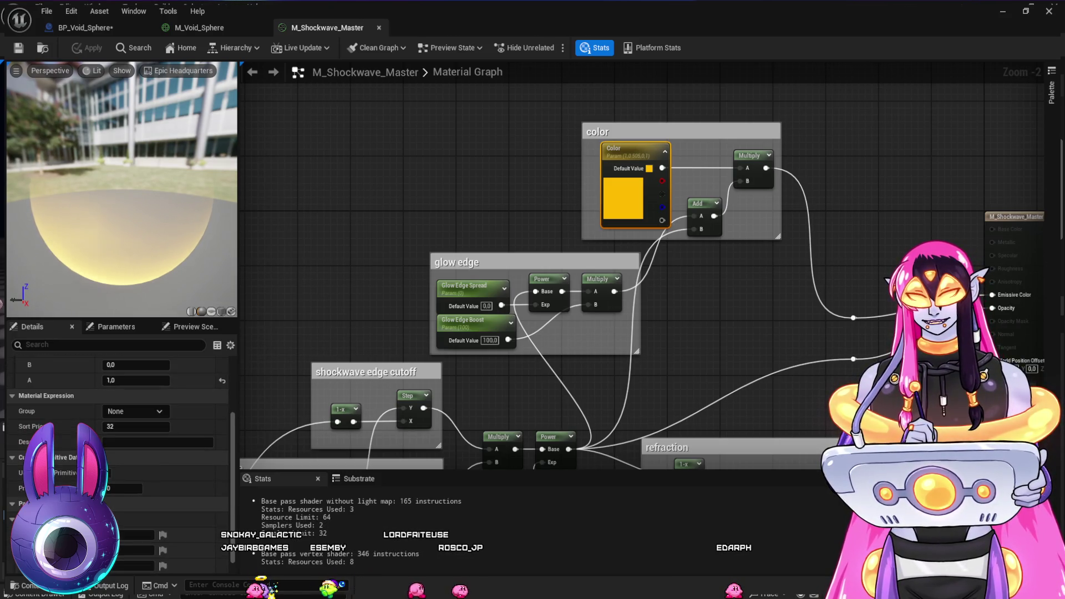
scroll(119, 444, up, 3)
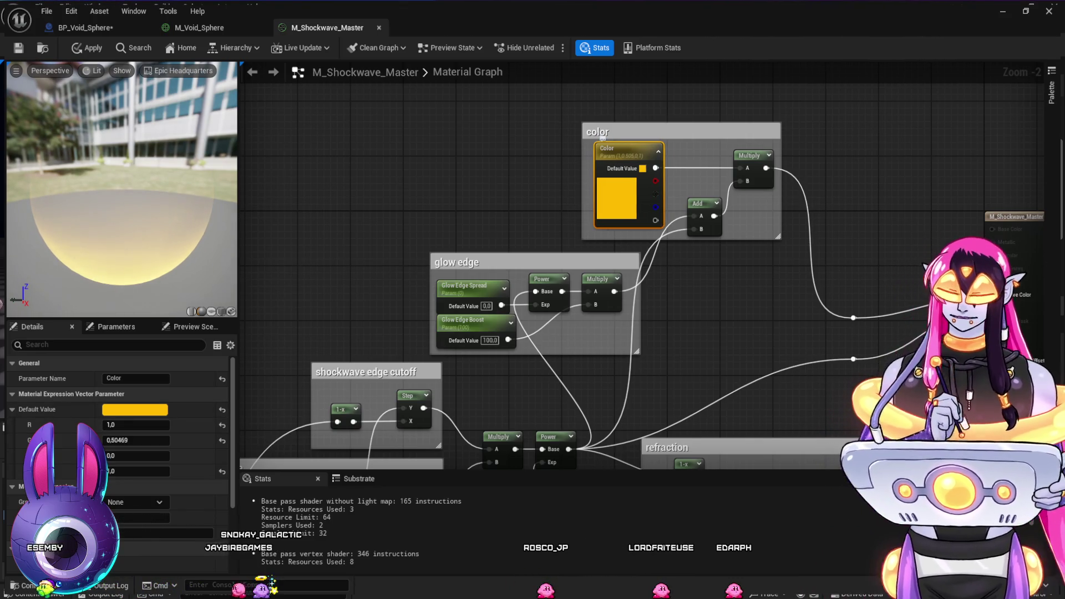
click(199, 28)
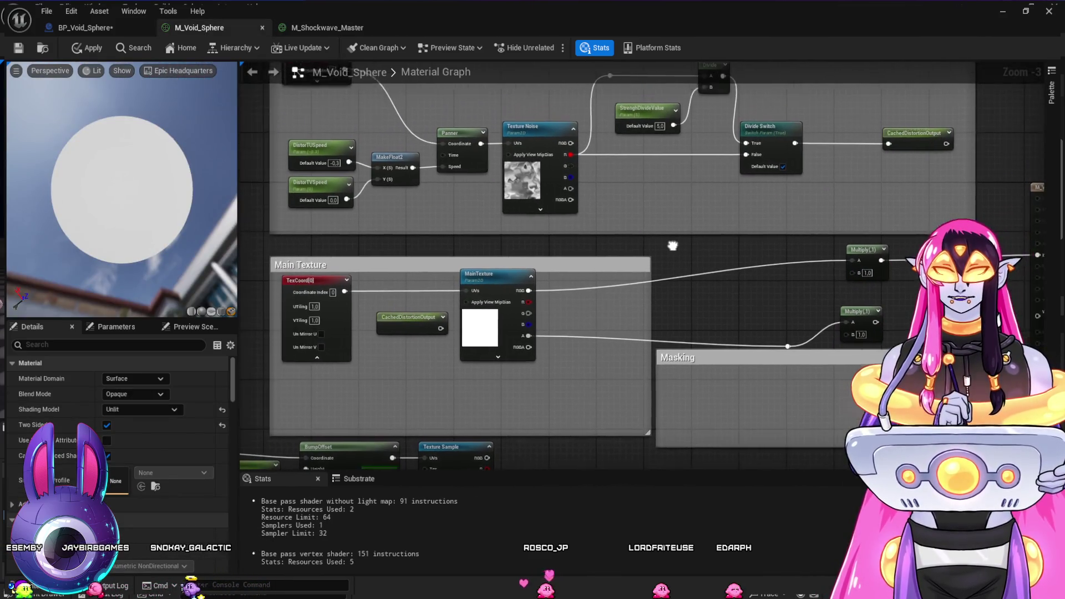
Paste the copied Color vector parameter into the M_Void_Sphere graph and confirm its name
key(ctrl+v)
mouse_move(688, 250)
mouse_down()
mouse_move(664, 239)
mouse_move(815, 300)
mouse_move(860, 273)
mouse_up()
double_click(665, 239)
key(Return)
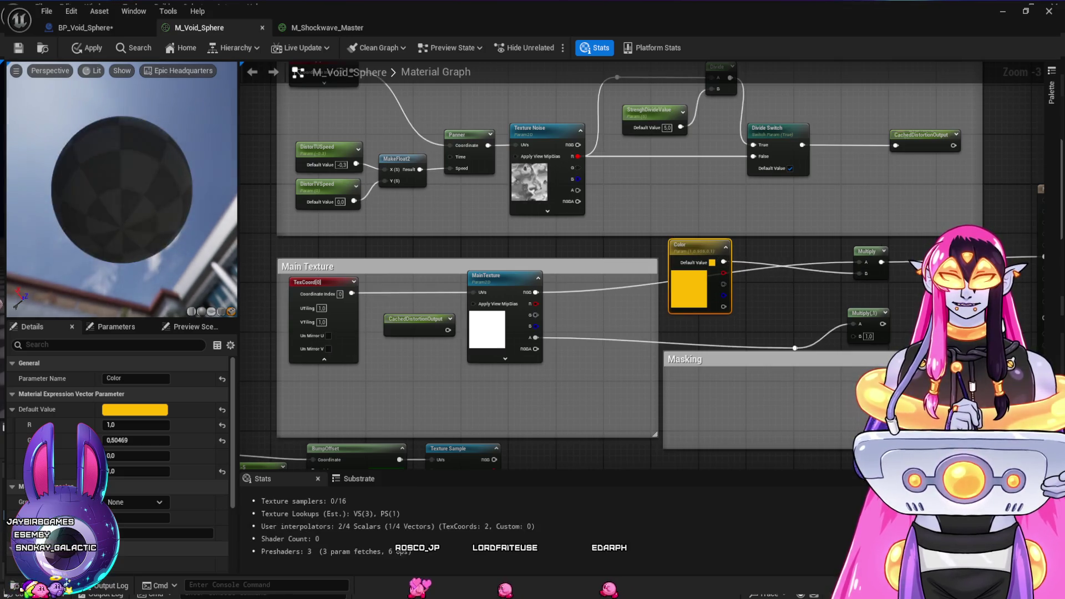
drag(122, 189, 97, 155)
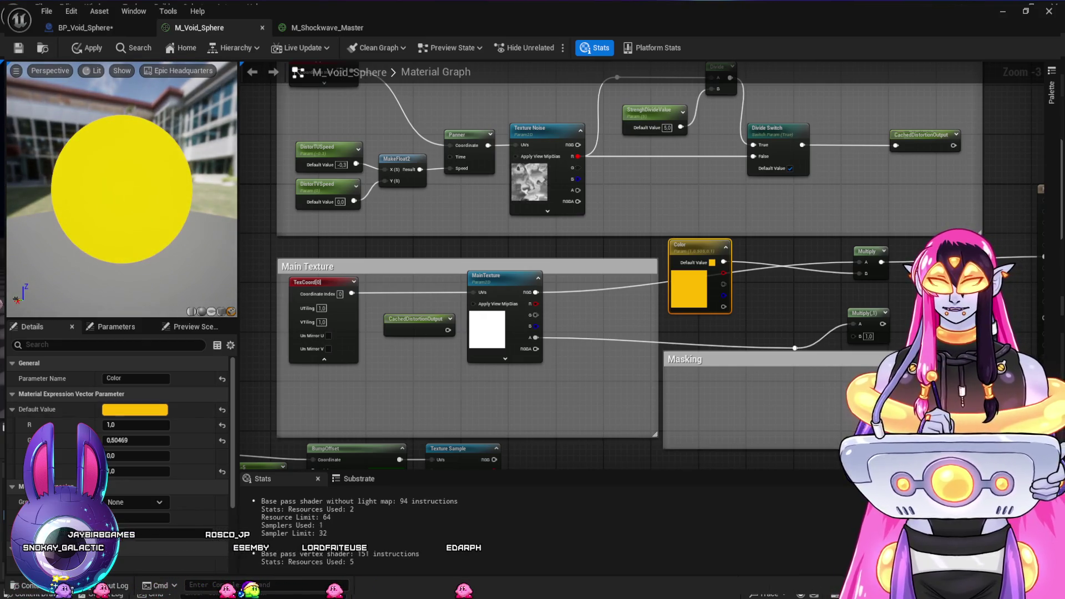
Set Color's default to dark navy (R 0, G 0.000971, B 0.010417), checking unlit and lit previews
key(ctrl+z)
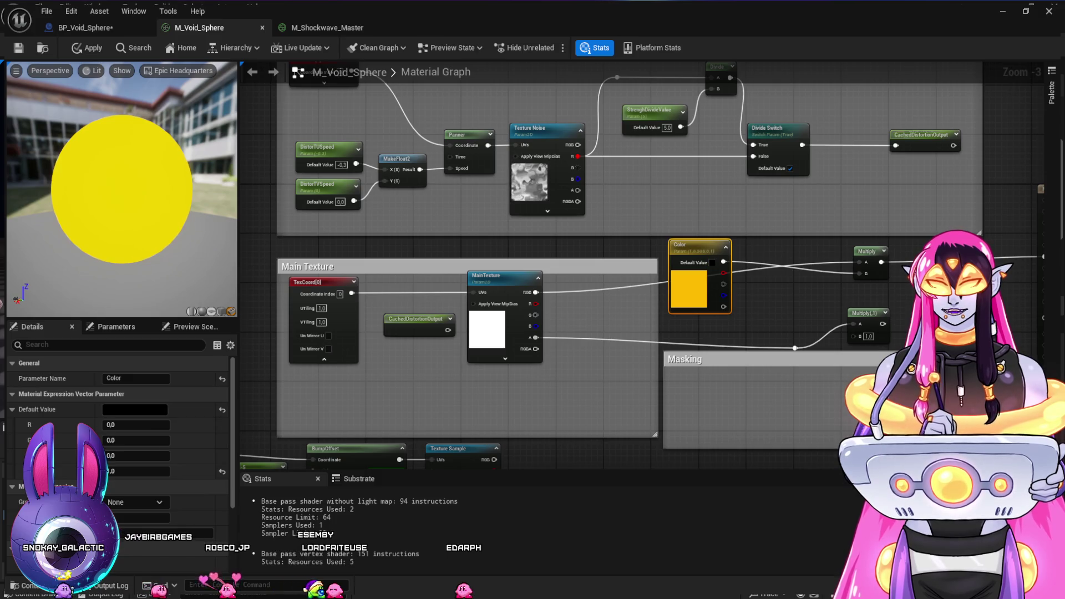
key(ctrl+z)
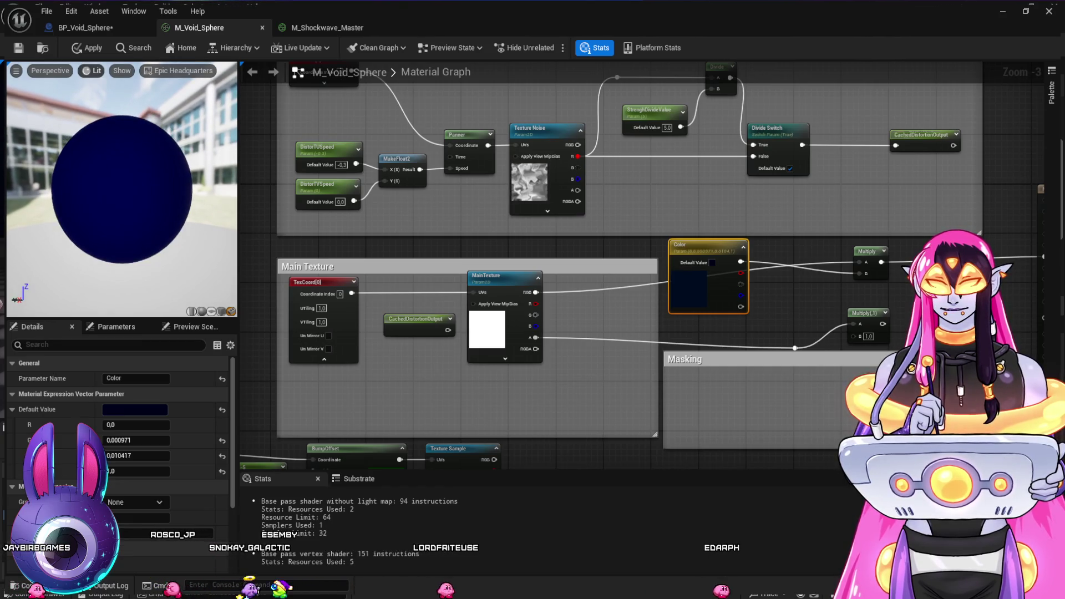
key(alt+3)
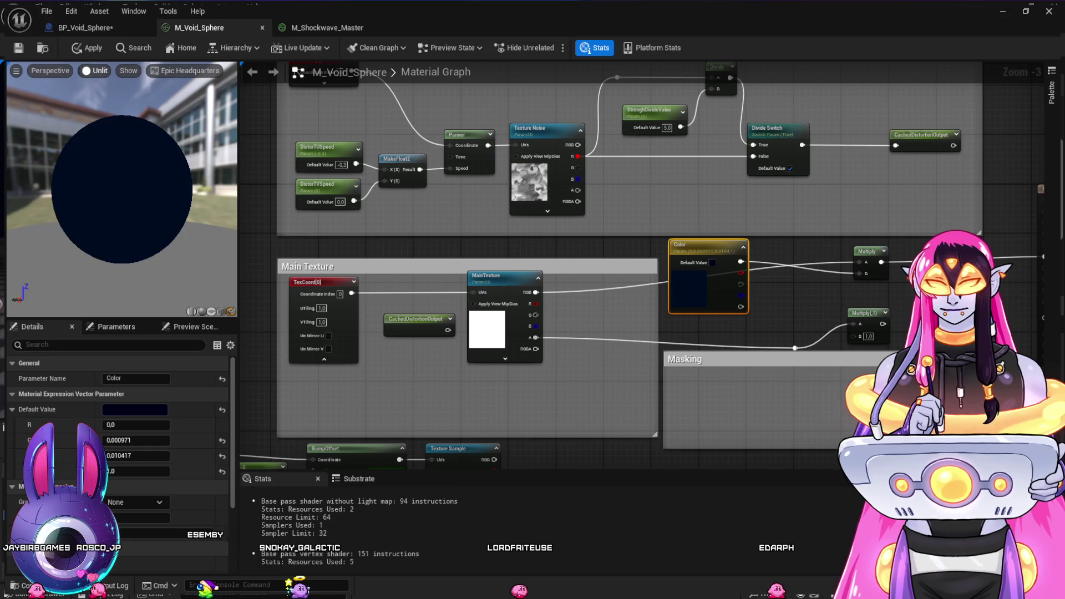
key(alt+4)
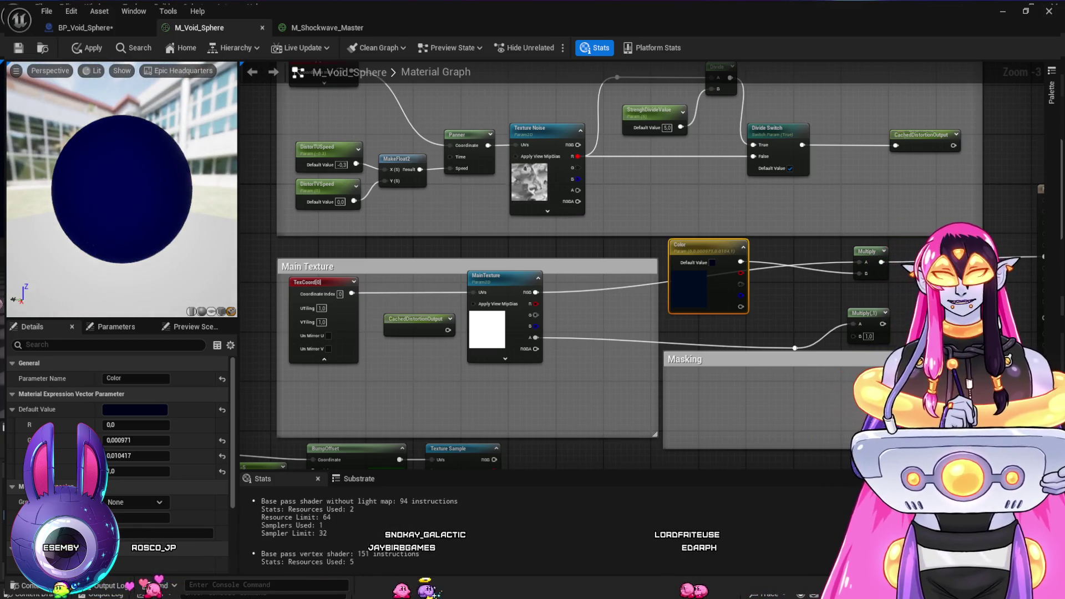
drag(699, 245, 705, 276)
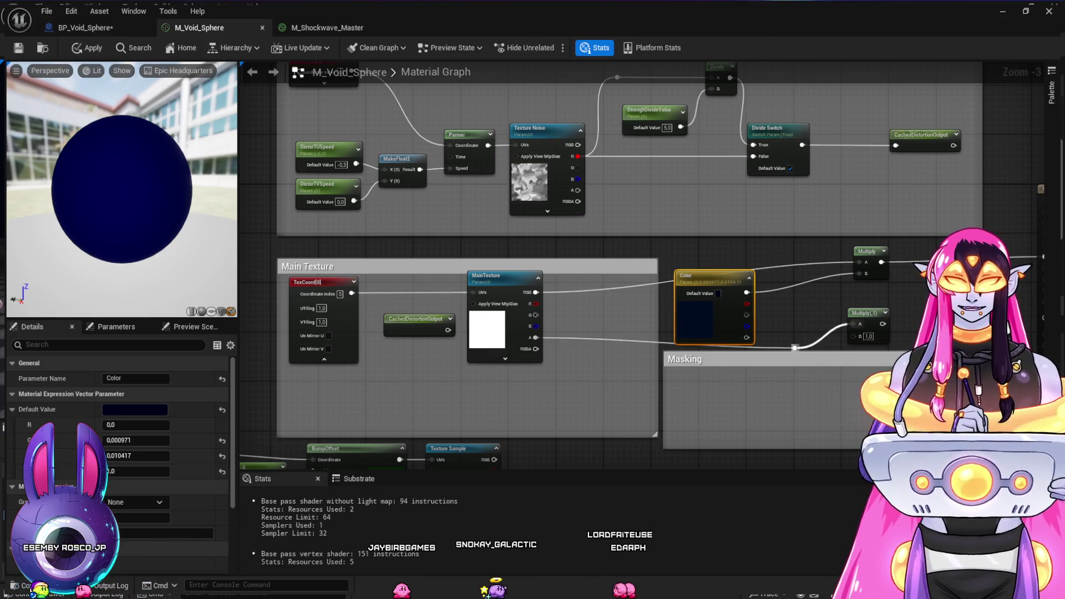
Delete the spare Multiply(0,1) node, the Masking comment and its reroute
alt+click(854, 324)
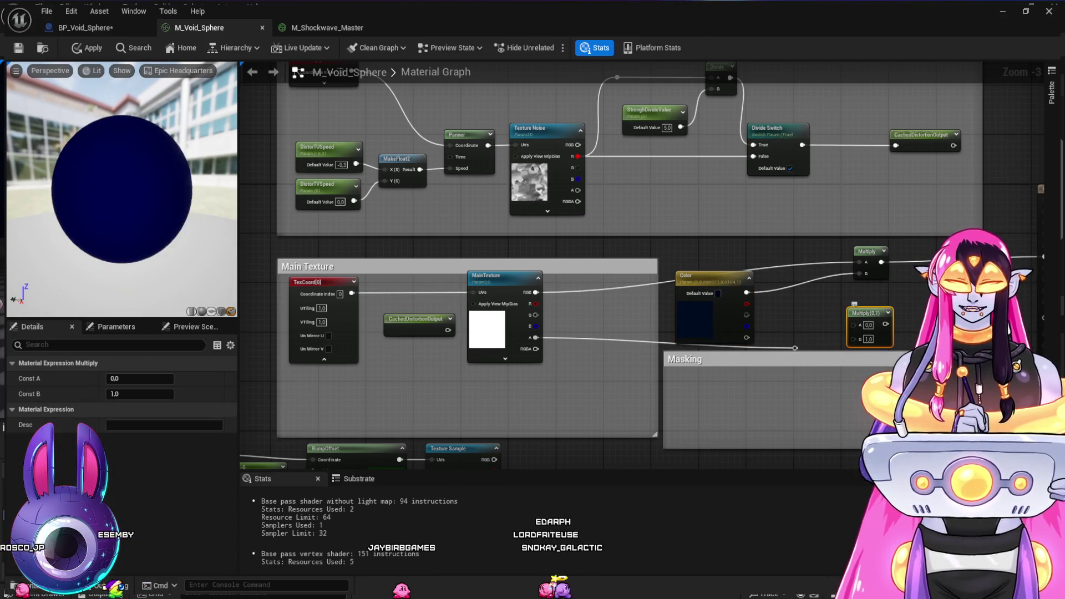
key(Delete)
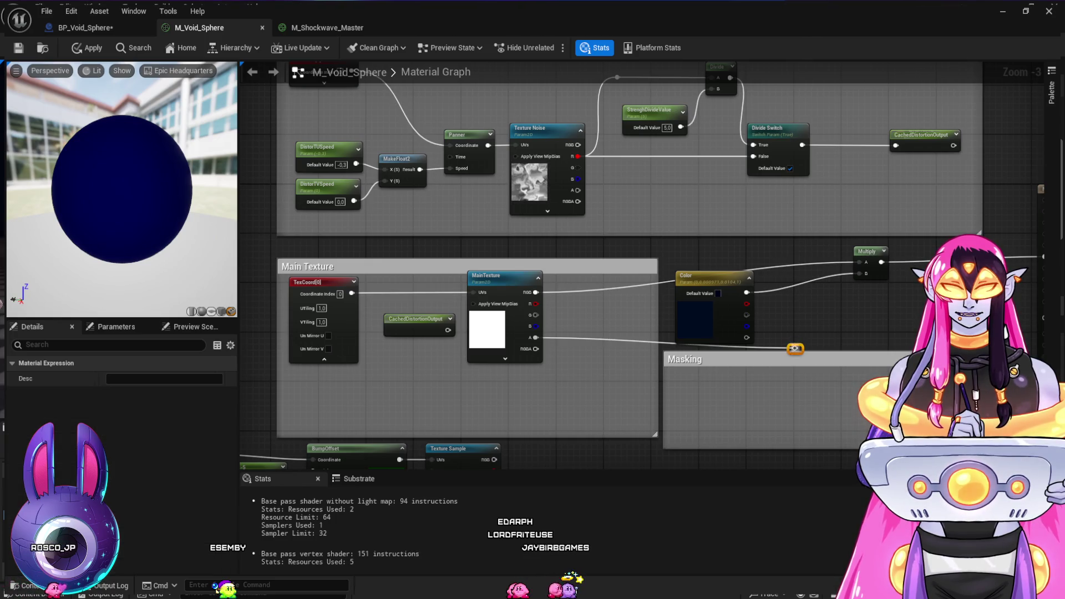
click(795, 347)
key(Delete)
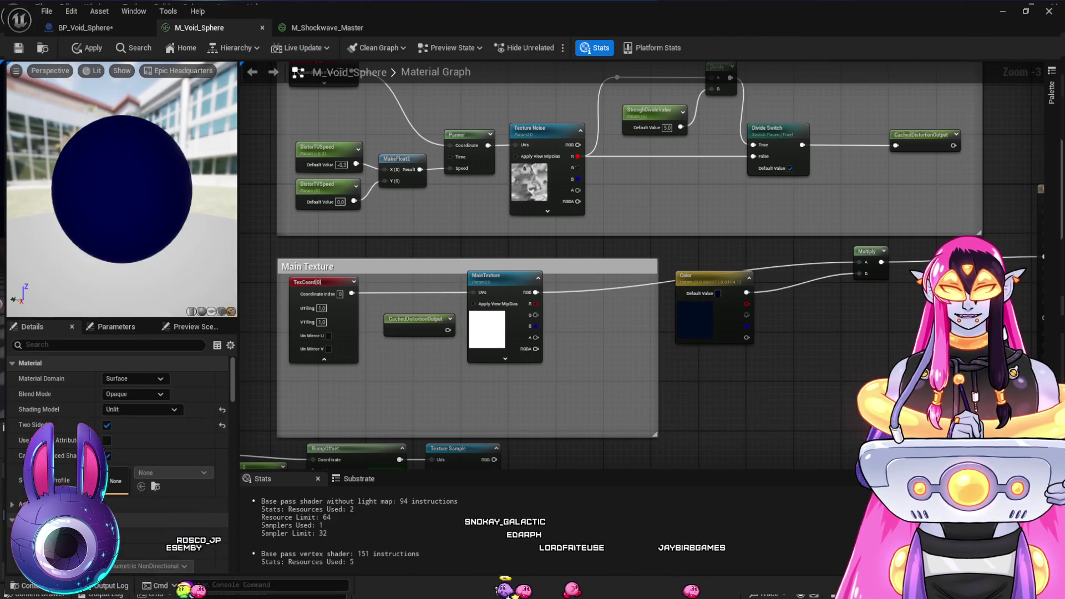
Move the Color and Multiply nodes into the Main Texture group
mouse_move(699, 276)
mouse_down()
mouse_move(600, 344)
mouse_move(582, 369)
mouse_move(490, 363)
mouse_up()
mouse_move(868, 251)
mouse_down()
mouse_move(733, 314)
mouse_move(594, 314)
mouse_up()
mouse_move(689, 377)
mouse_down()
mouse_move(728, 250)
mouse_move(749, 268)
mouse_move(837, 261)
mouse_move(808, 276)
mouse_up()
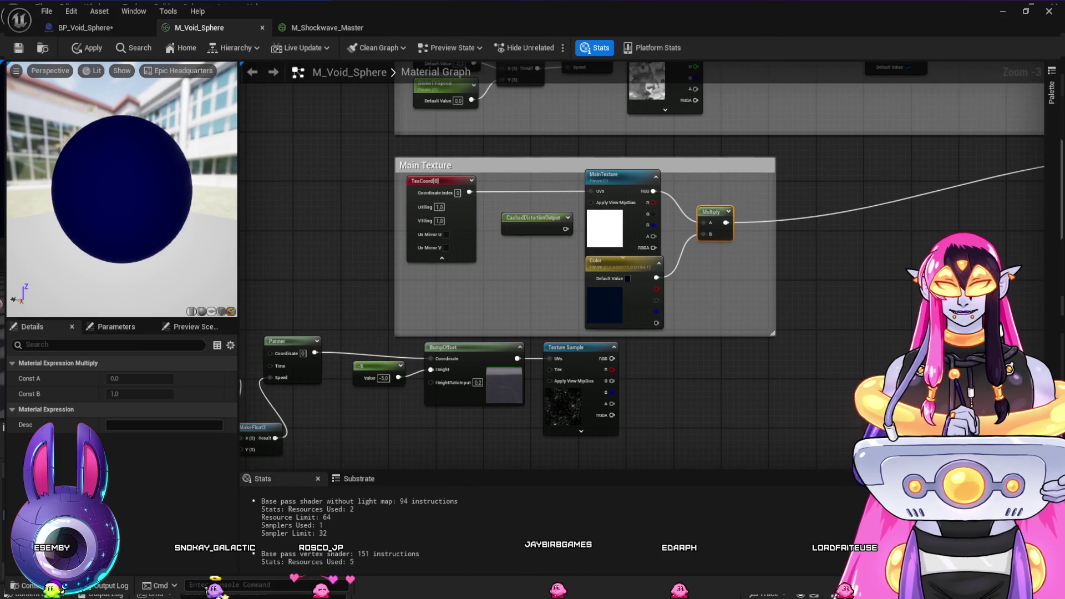
Place the panner speed constant beside MakeFloat2 and change it from -0.5 to 0.1
click(552, 347)
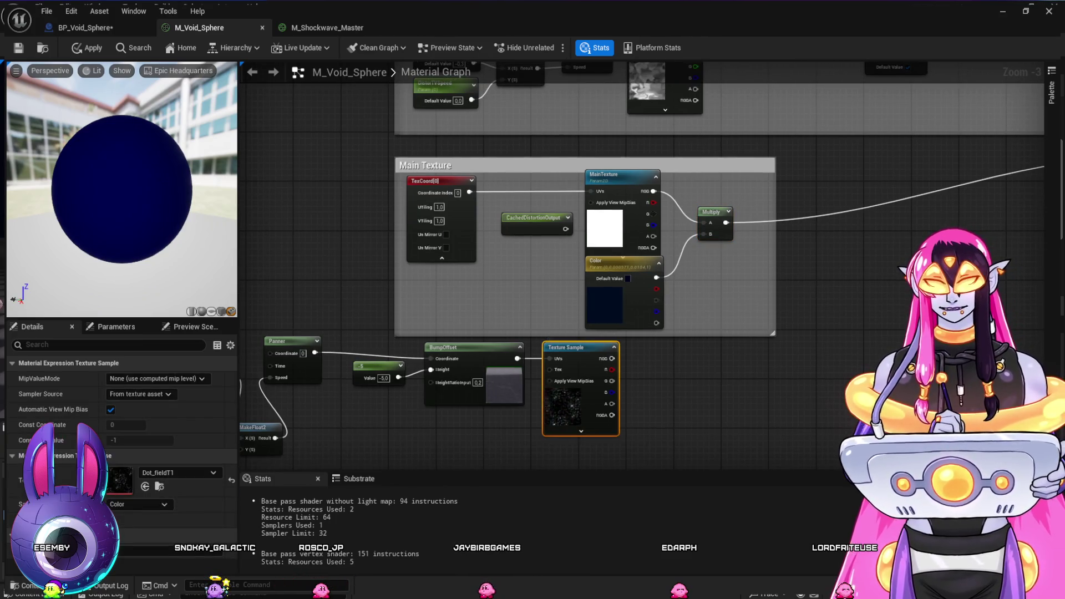
drag(611, 277, 670, 252)
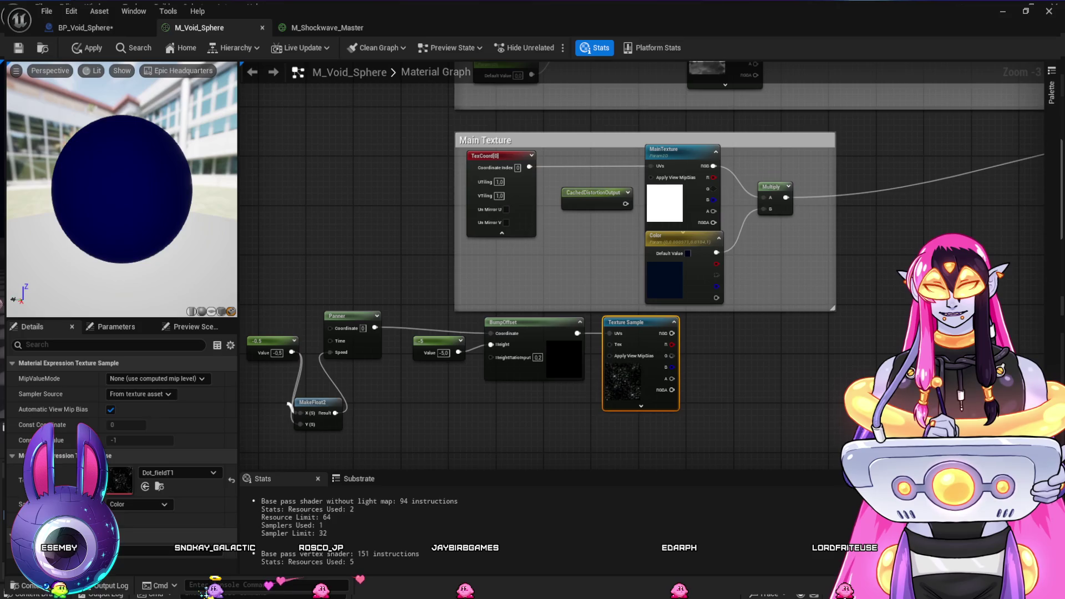
drag(313, 403, 373, 396)
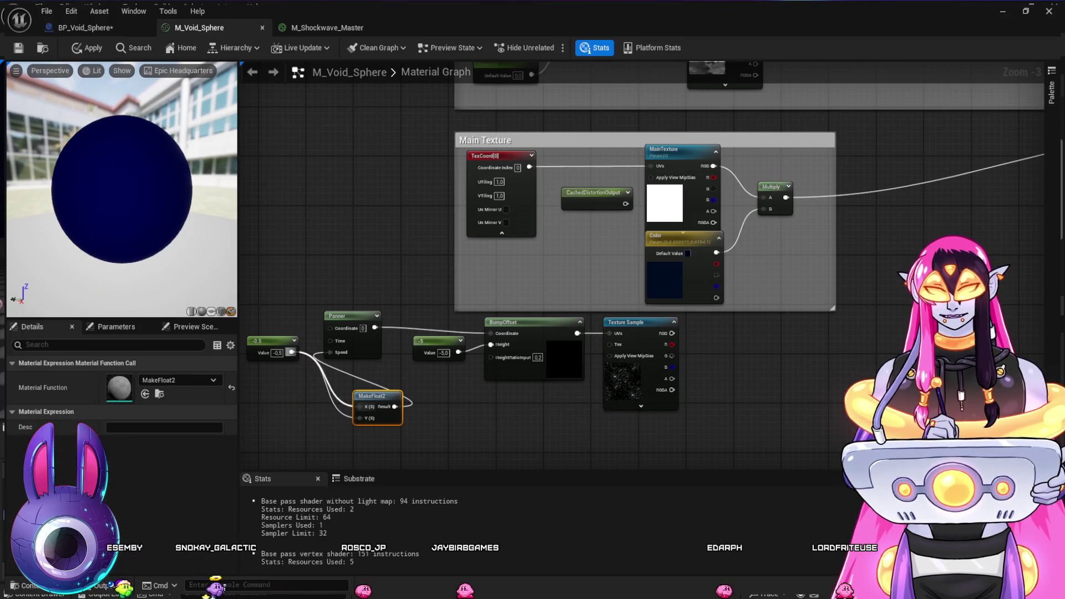
click(333, 383)
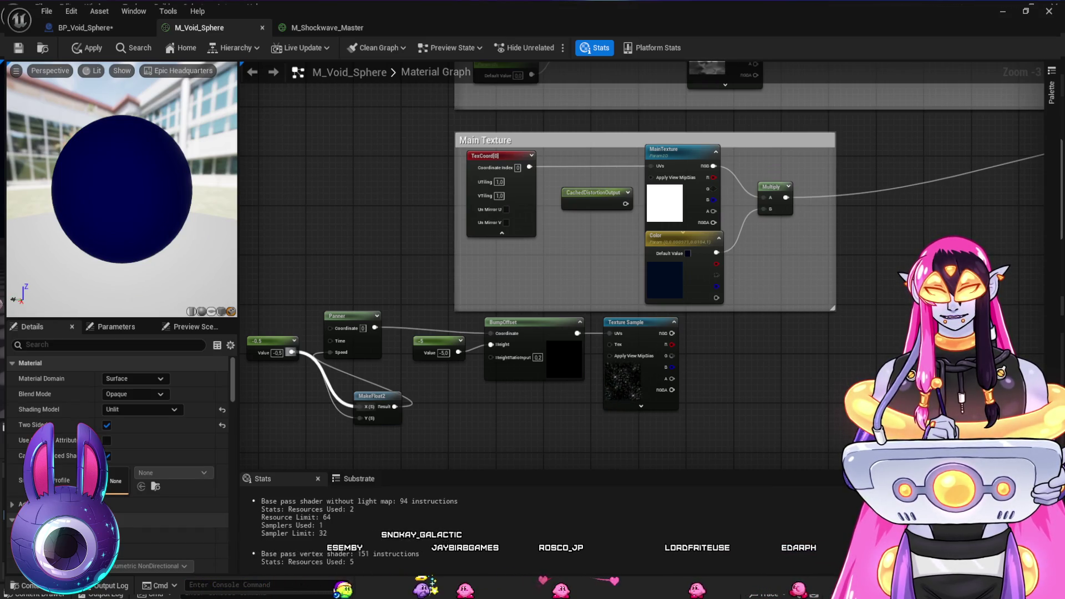
drag(267, 340, 266, 402)
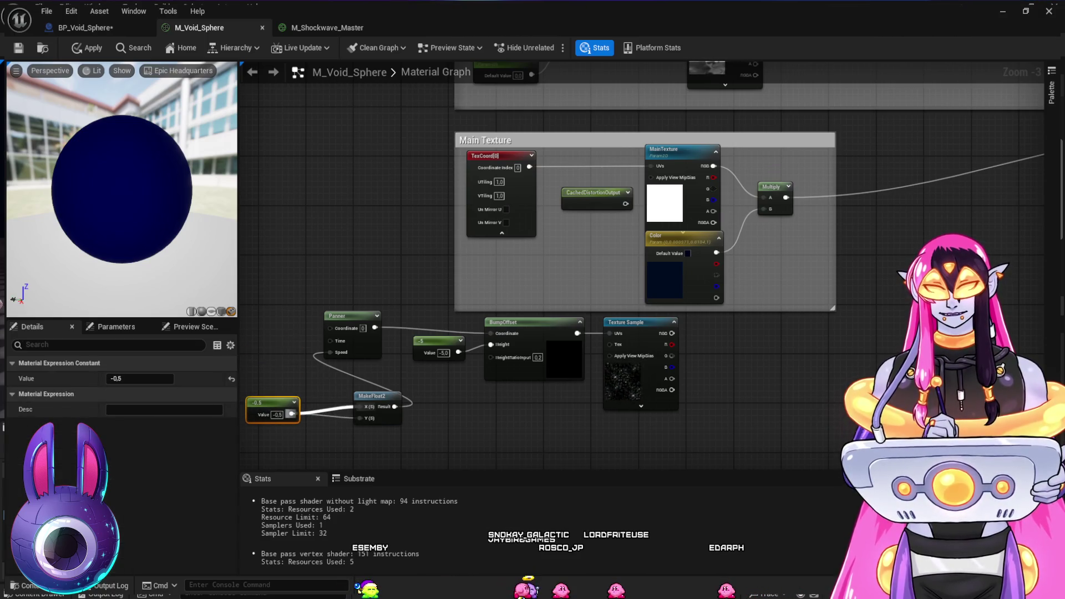
double_click(337, 408)
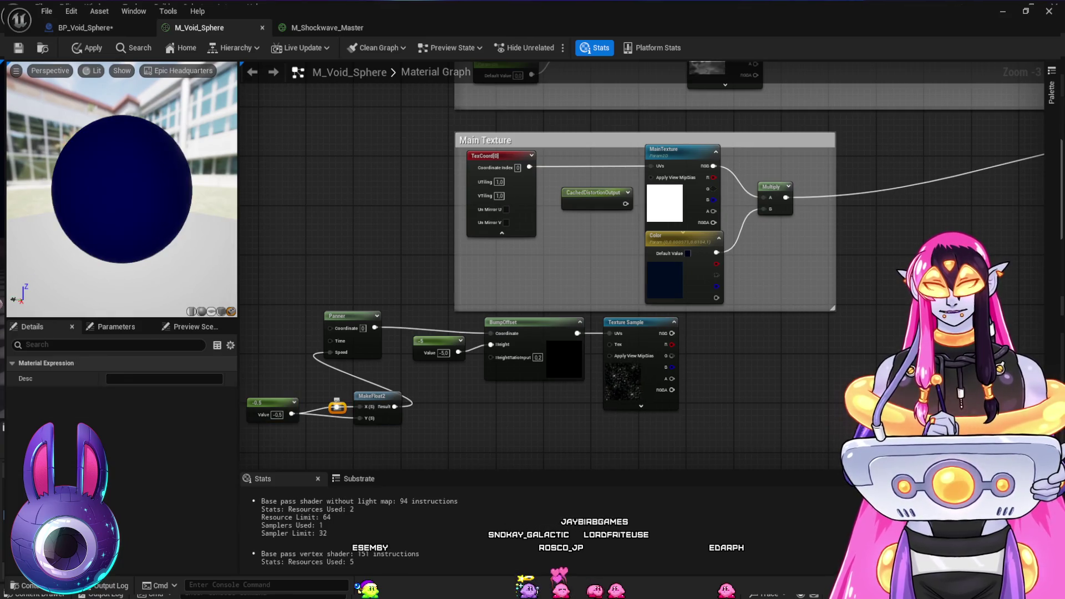
key(Delete)
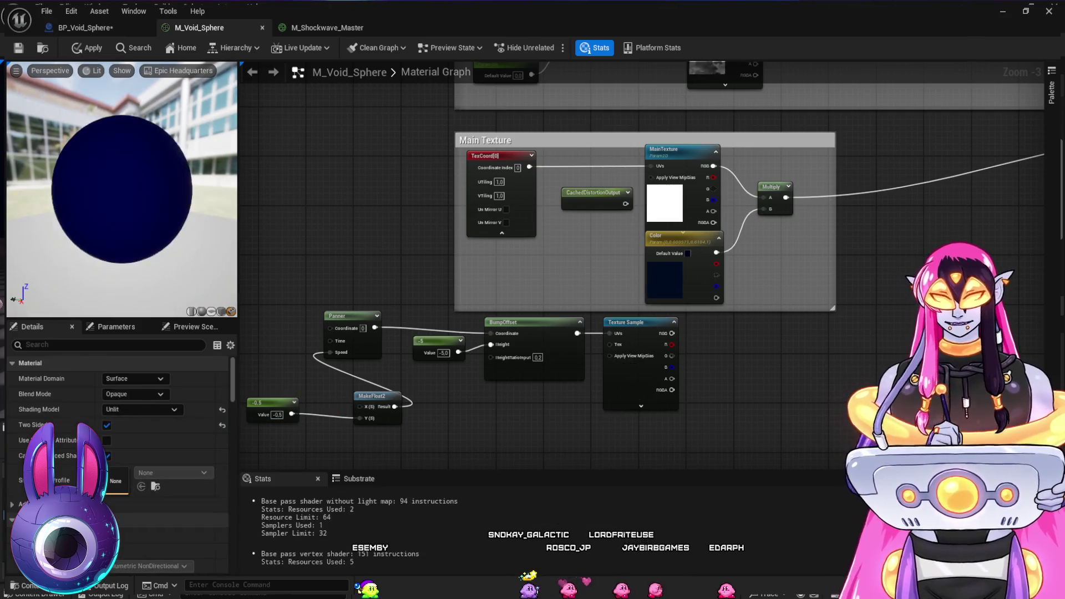
drag(372, 396, 347, 396)
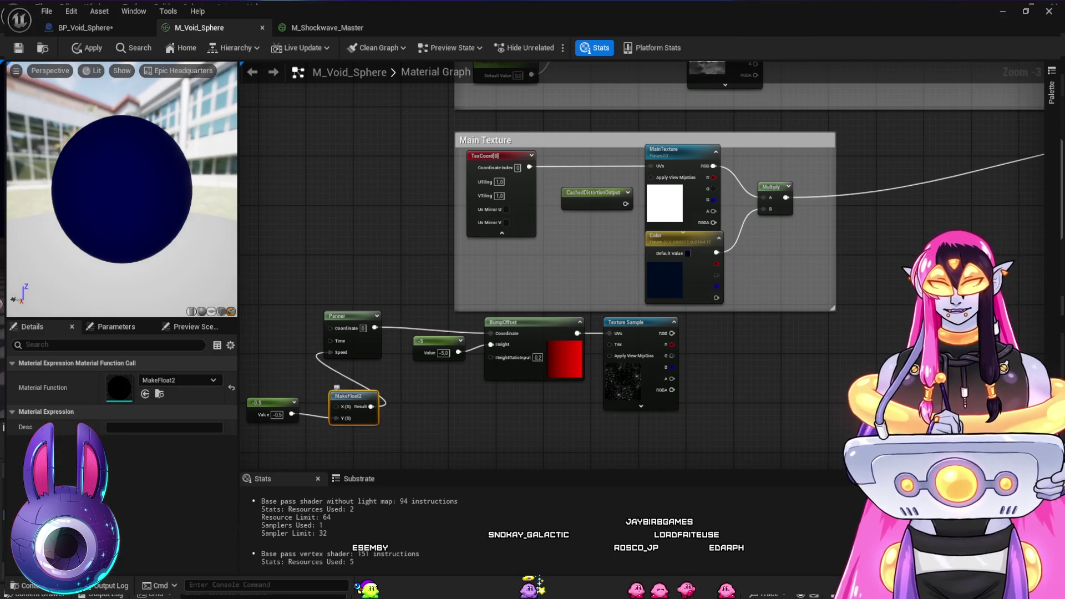
double_click(277, 415)
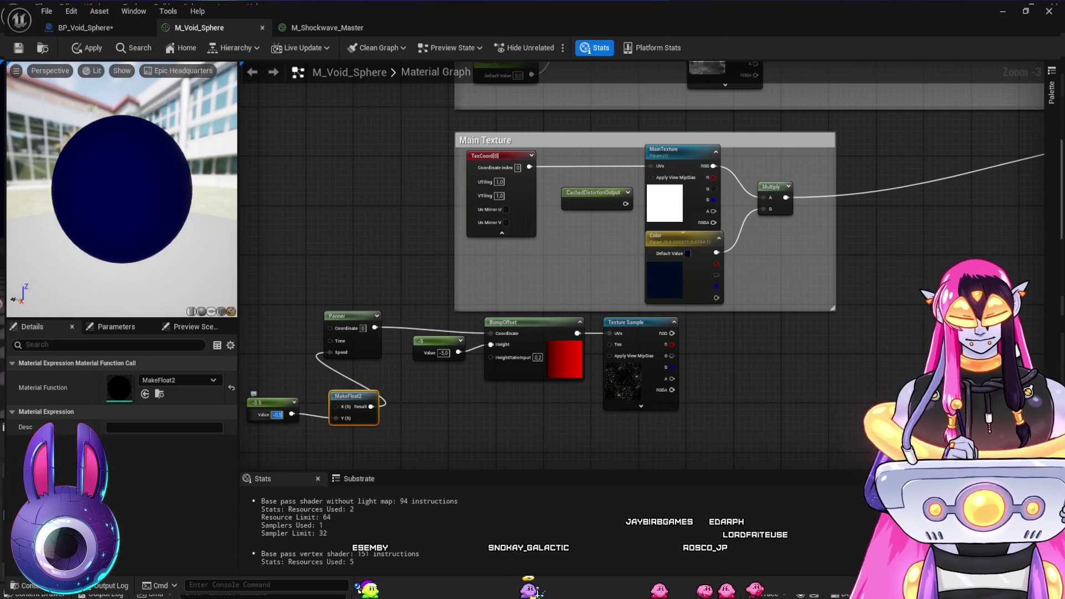
text(0.1)
key(Return)
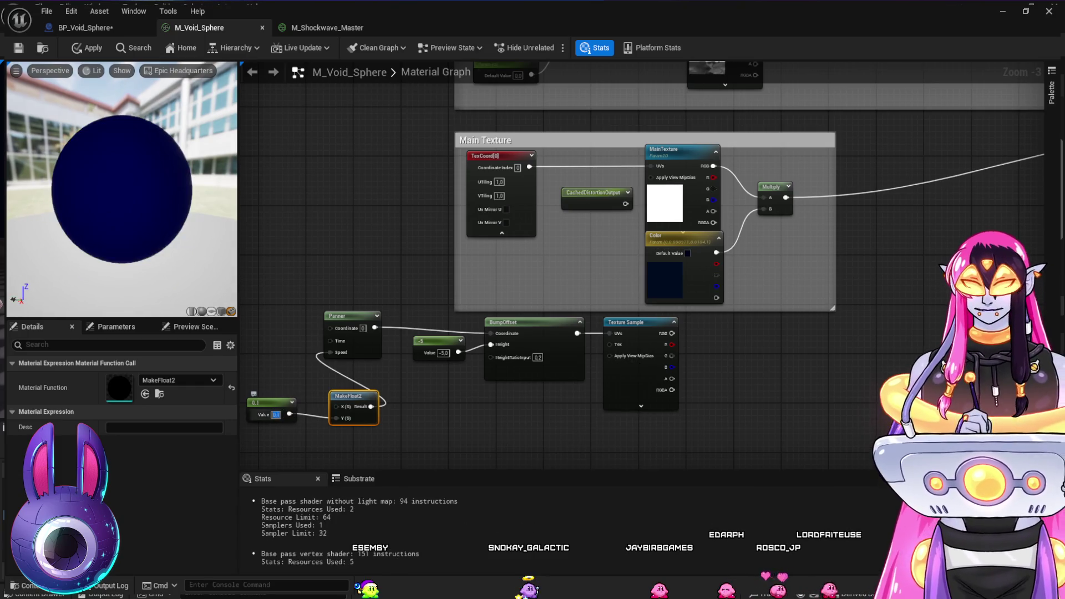
Line up the 0.1 constant, MakeFloat2, Panner and -5 nodes in a row below Main Texture
drag(388, 250, 448, 269)
shift+click(331, 422)
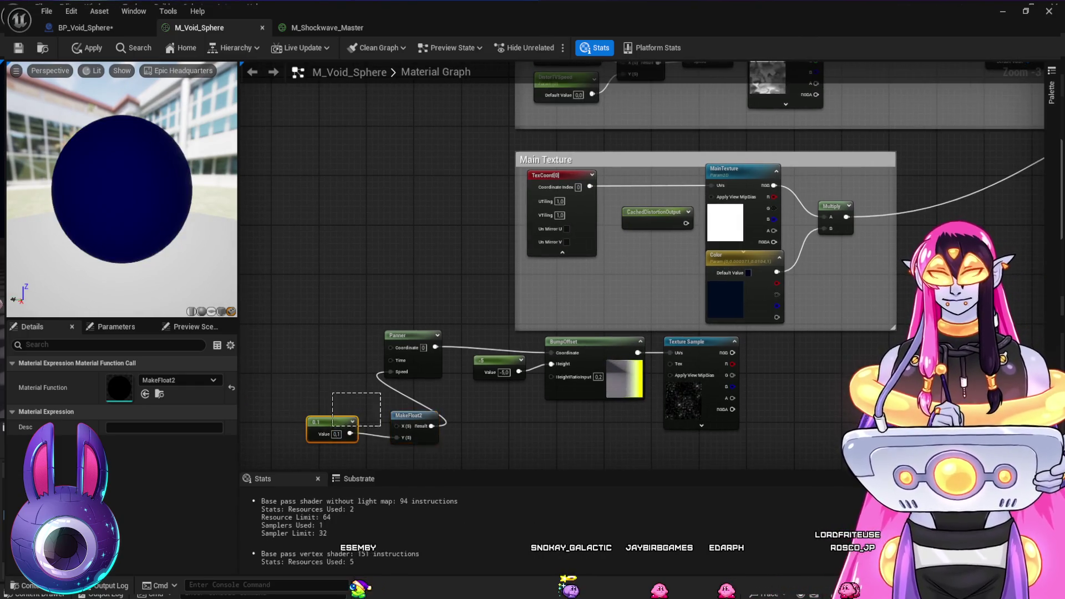
mouse_move(328, 421)
mouse_down()
mouse_move(261, 352)
mouse_move(268, 366)
mouse_up()
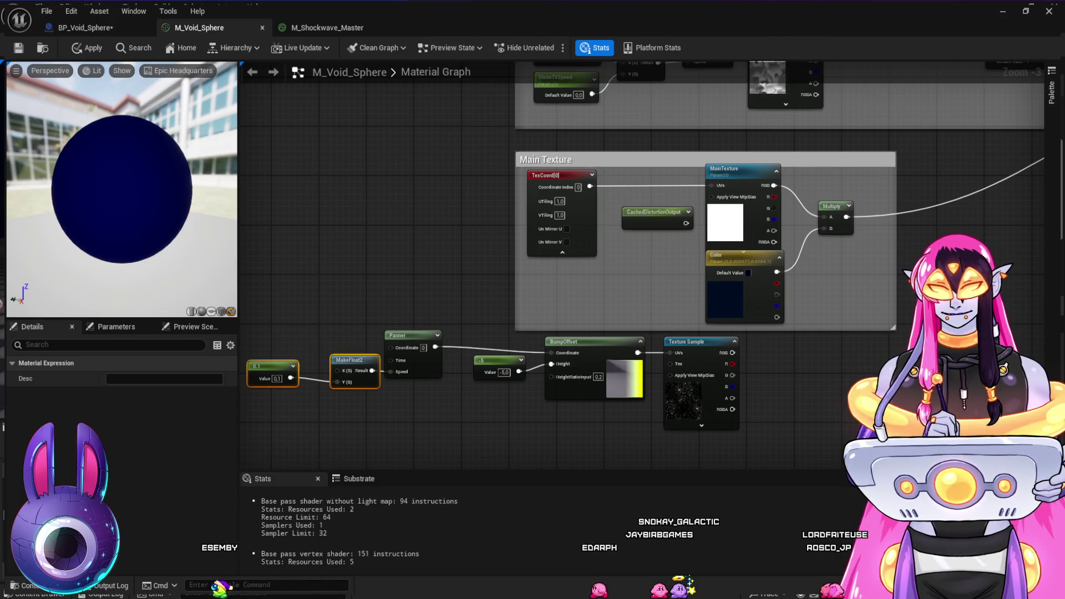
click(272, 366)
drag(272, 366, 296, 372)
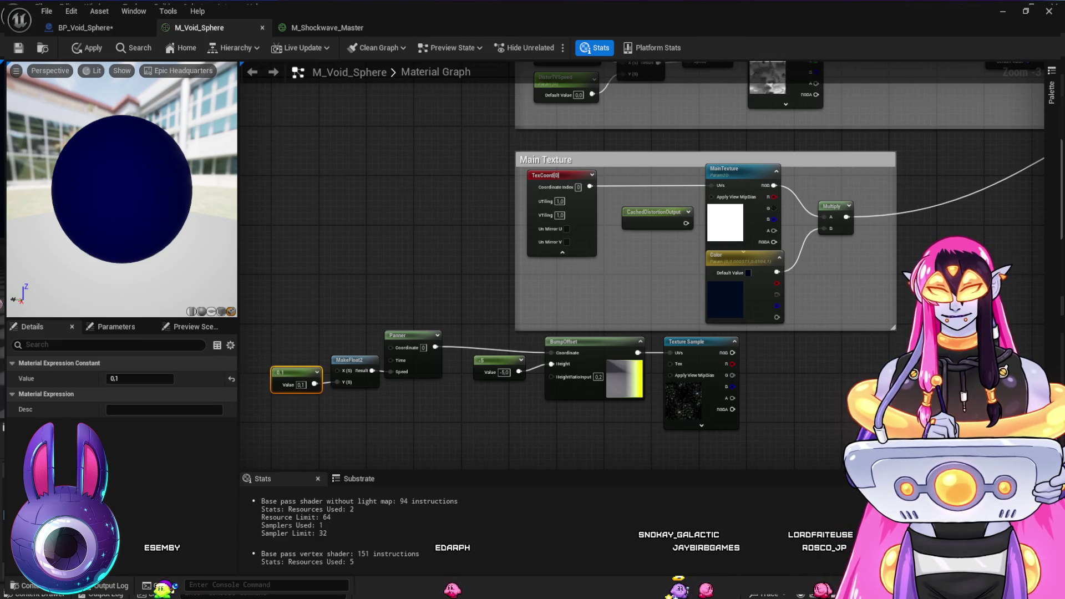
drag(535, 445, 509, 440)
mouse_move(472, 354)
mouse_down()
mouse_move(488, 372)
mouse_move(390, 379)
mouse_up()
mouse_move(328, 300)
mouse_down()
mouse_move(374, 281)
mouse_move(466, 369)
mouse_move(490, 368)
mouse_up()
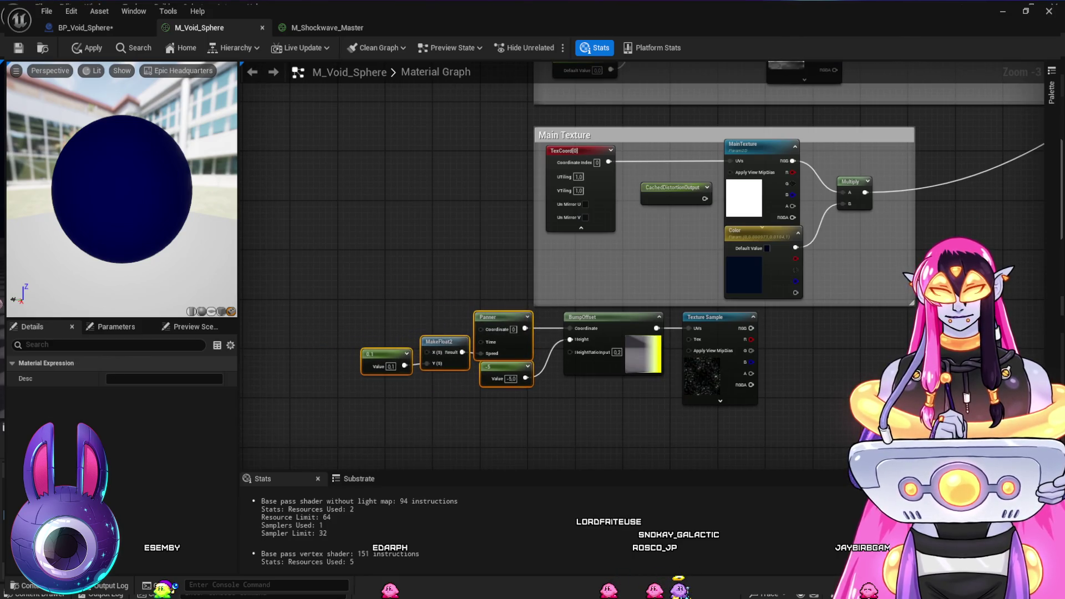
click(662, 440)
drag(662, 439, 549, 455)
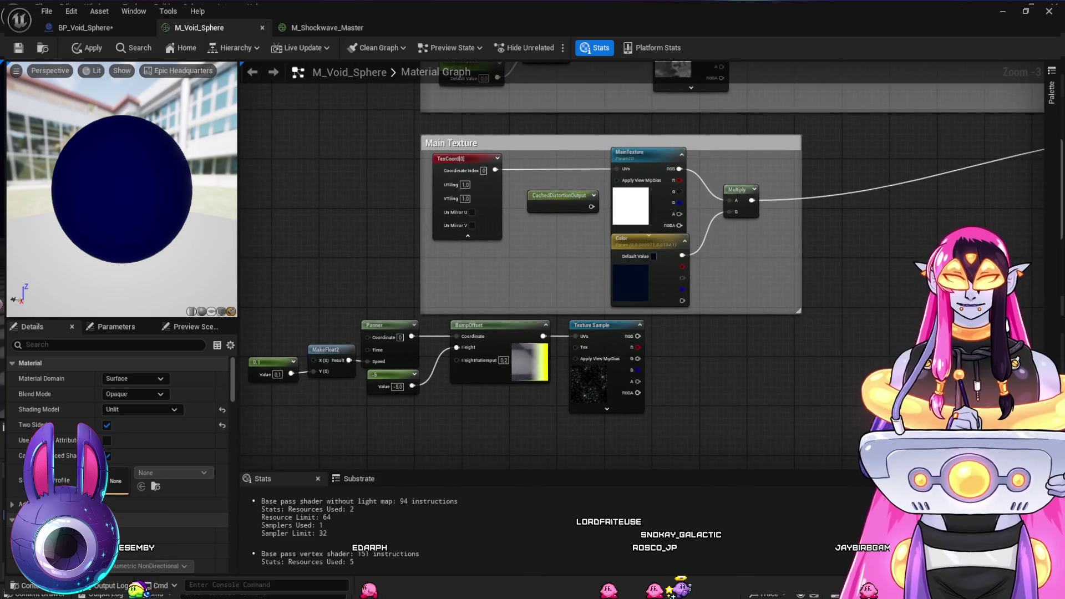
click(592, 325)
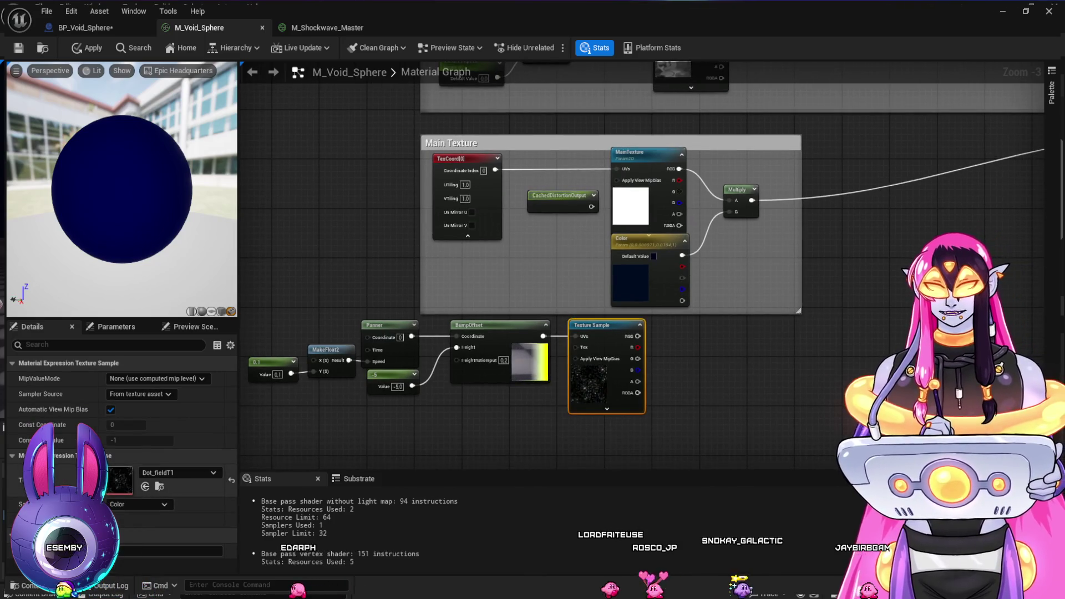
key(ctrl+space)
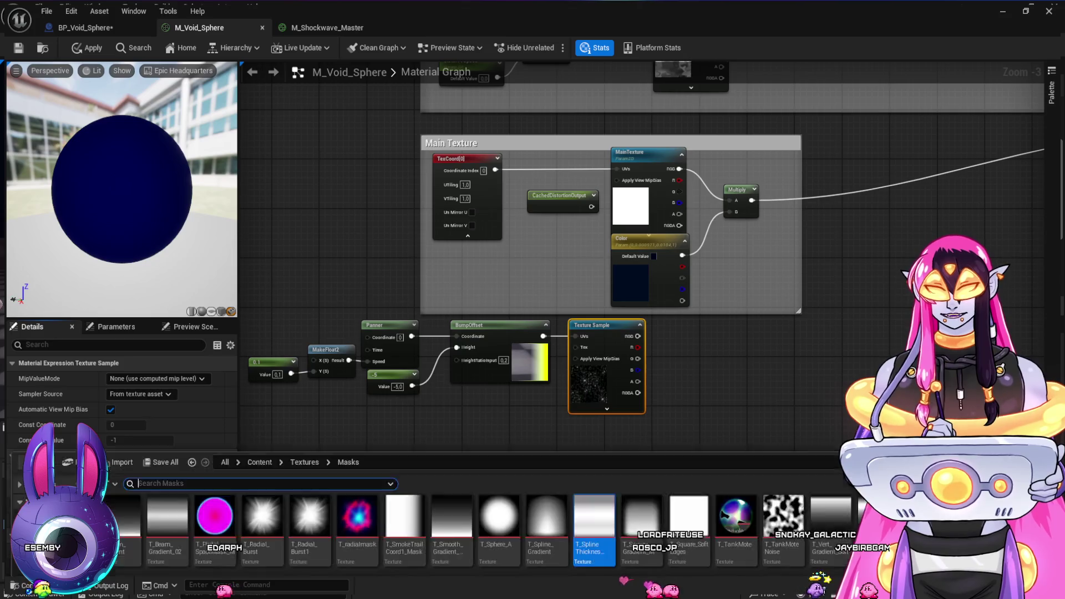
key(ctrl+space)
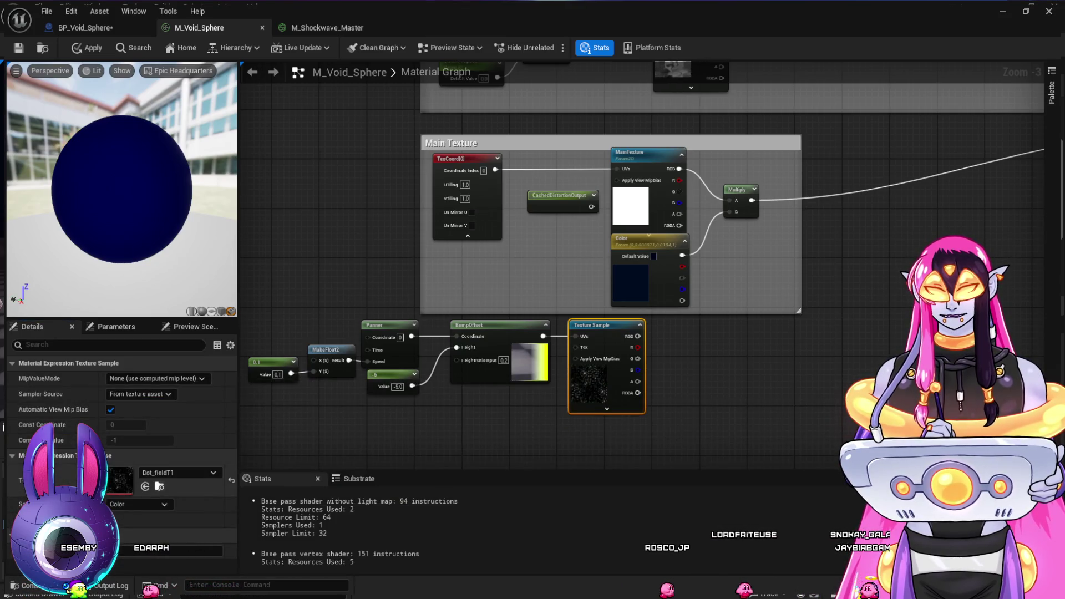
click(66, 589)
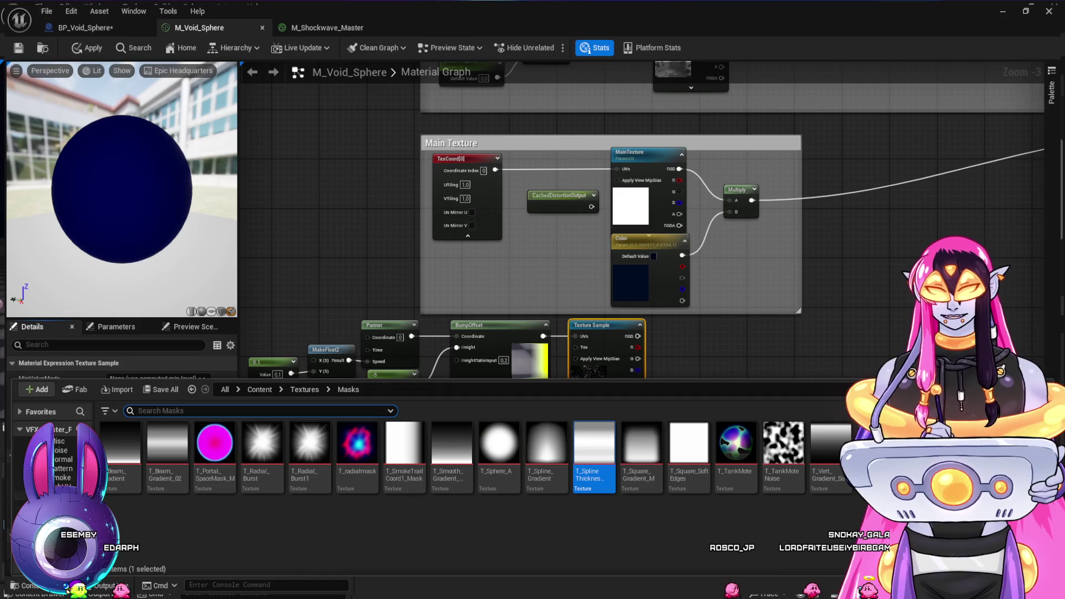
click(58, 441)
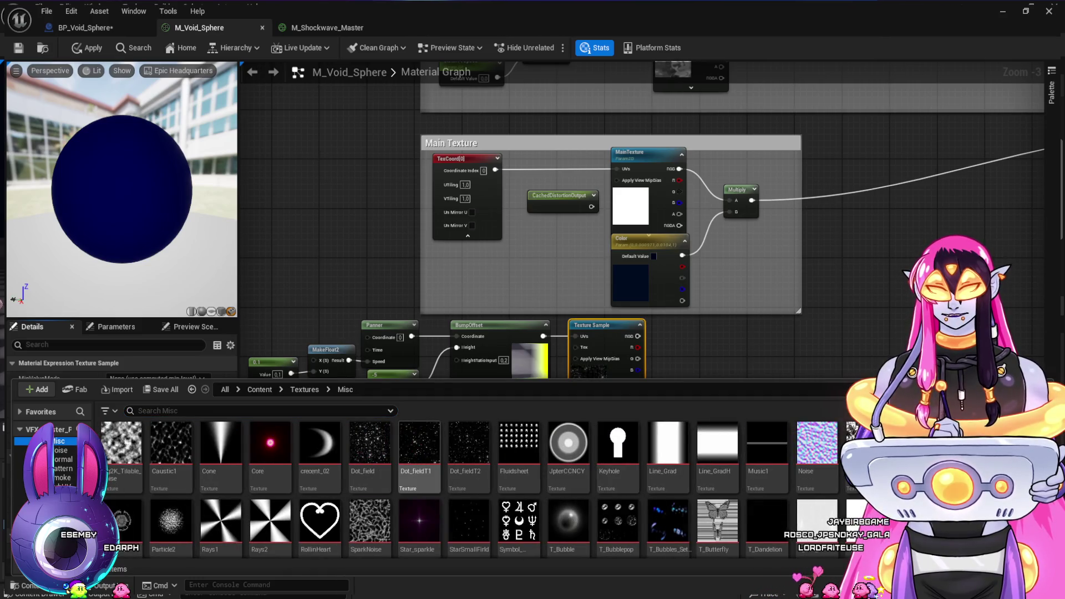
scroll(370, 478, down, 2)
scroll(369, 477, up, 1)
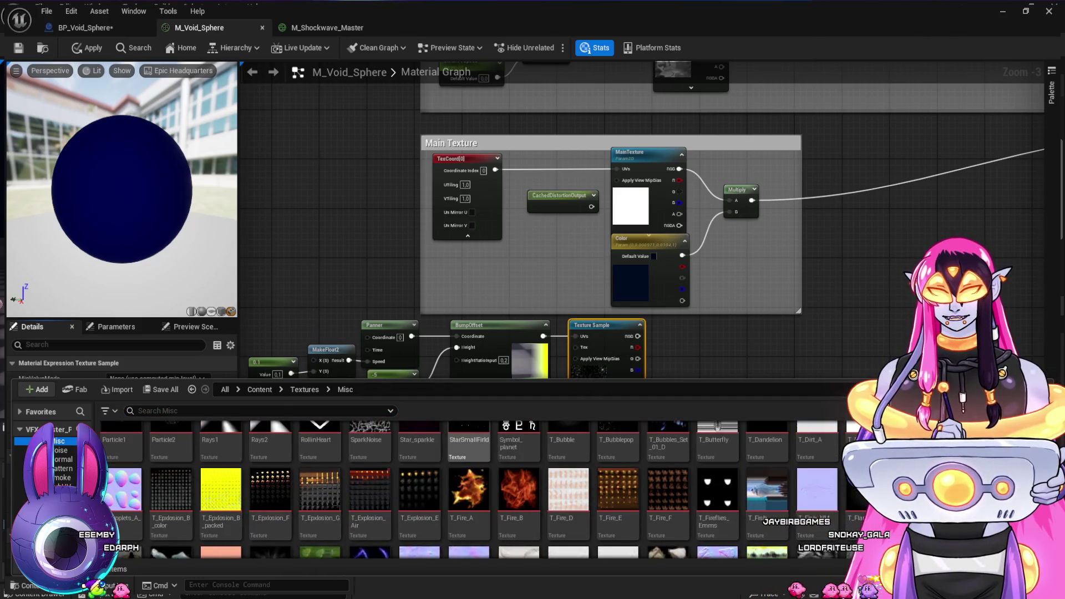
key(ctrl+space)
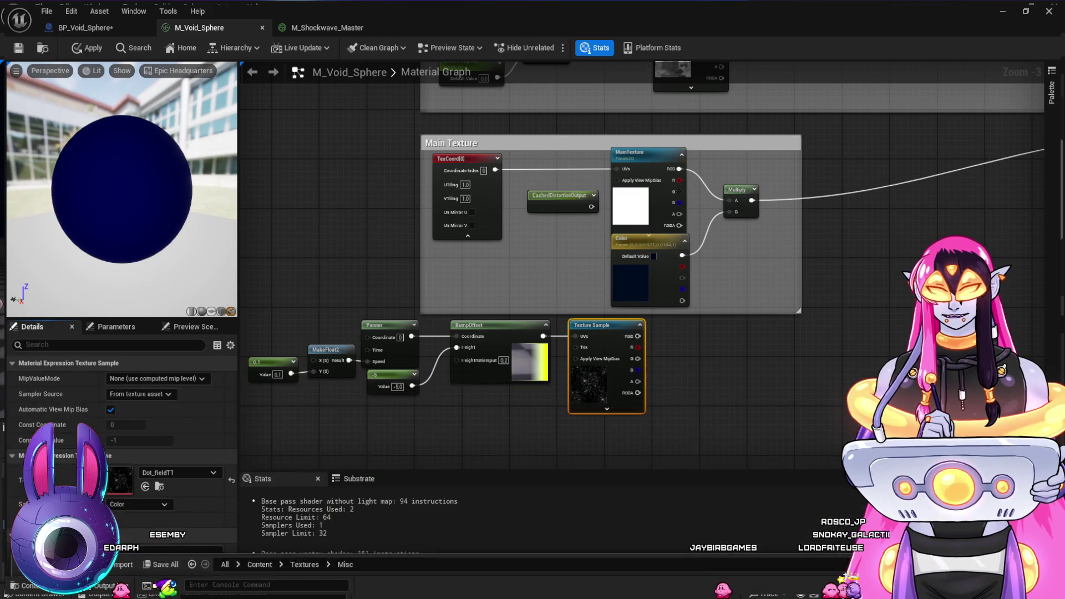
drag(769, 361, 658, 391)
drag(627, 219, 615, 224)
Duplicate the Multiply and wire the star texture and blue texture result into it
mouse_move(732, 337)
mouse_down()
mouse_move(881, 256)
mouse_move(769, 271)
mouse_move(709, 303)
mouse_up()
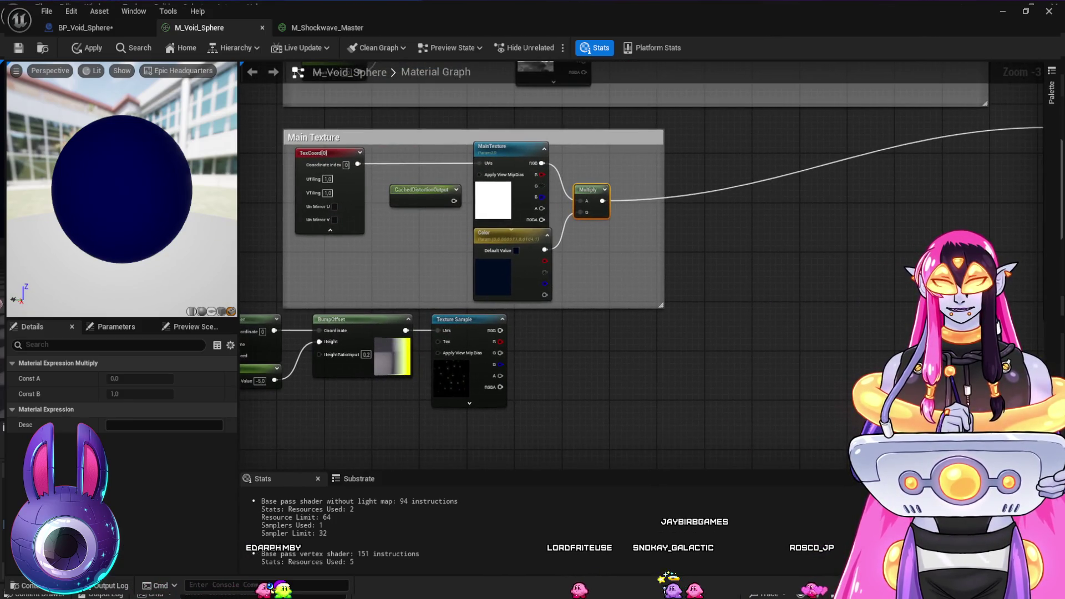
key(ctrl+d)
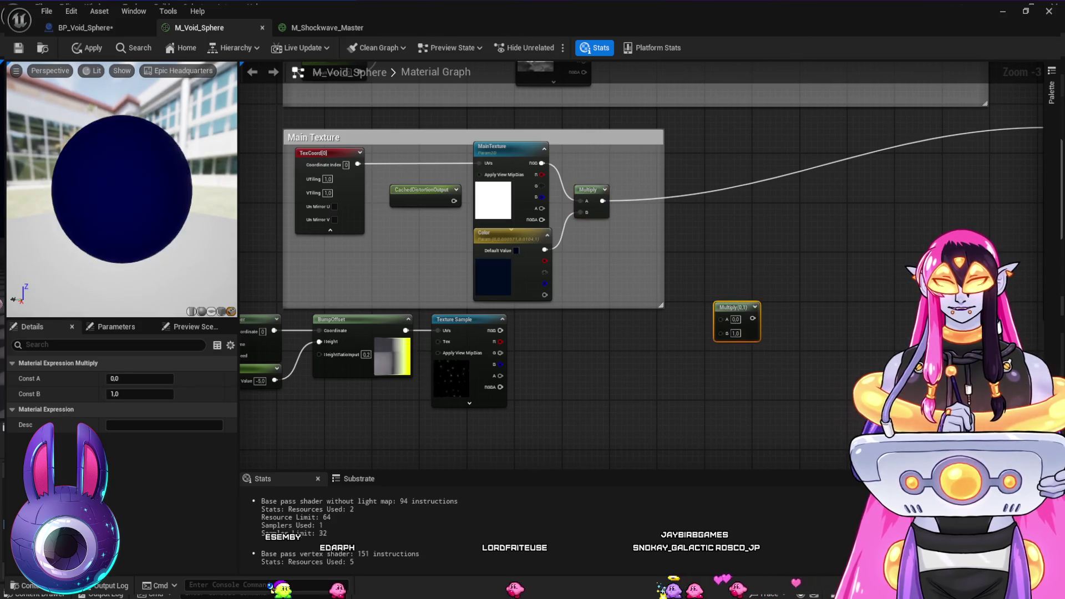
drag(501, 331, 721, 332)
mouse_move(602, 201)
mouse_down()
mouse_move(721, 320)
mouse_move(654, 236)
mouse_move(638, 240)
mouse_move(644, 275)
mouse_up()
mouse_move(716, 282)
mouse_down()
mouse_move(595, 334)
mouse_move(929, 179)
mouse_up()
Delete that Multiply and place an unconnected Add node in its spot
drag(555, 277, 732, 259)
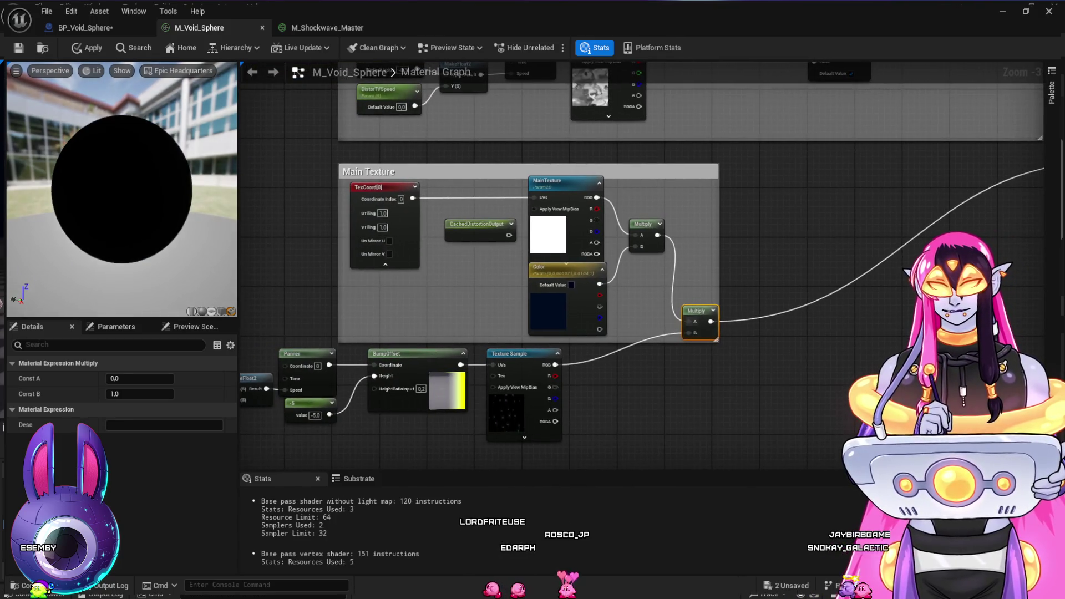
drag(691, 416, 757, 374)
mouse_move(122, 166)
mouse_down()
mouse_move(122, 210)
mouse_move(233, 211)
mouse_up()
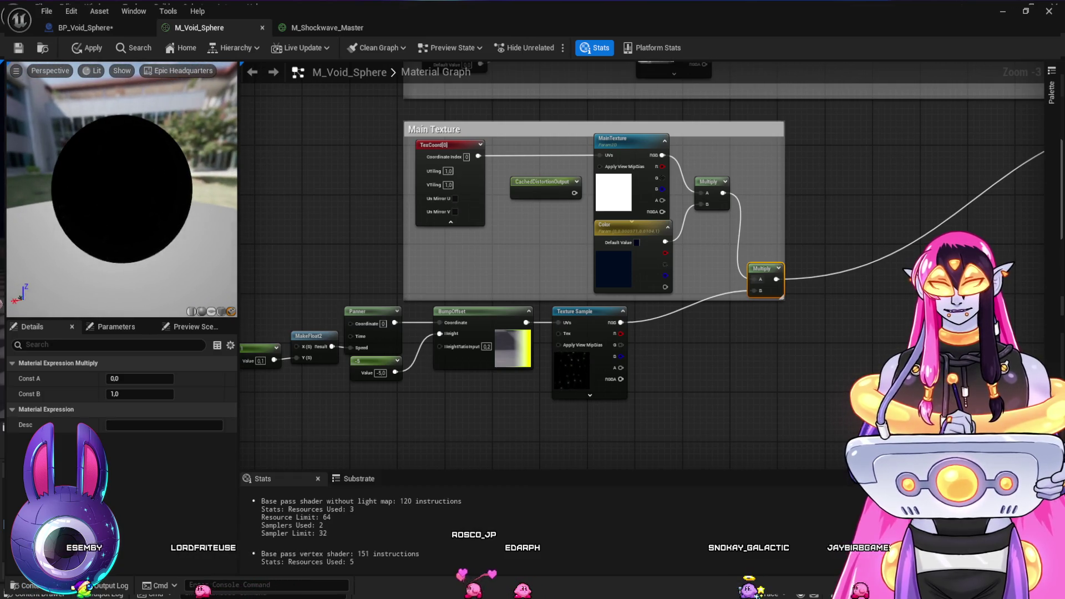
mouse_move(736, 425)
mouse_down()
mouse_move(814, 410)
mouse_move(395, 474)
mouse_up()
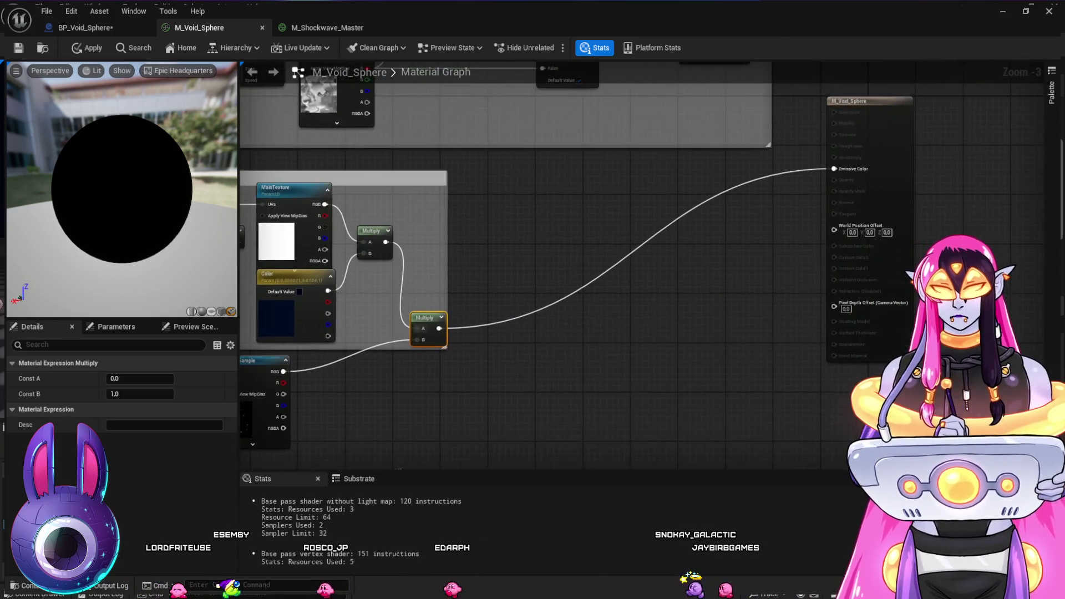
mouse_move(454, 403)
mouse_down()
mouse_move(666, 359)
mouse_move(671, 348)
mouse_up()
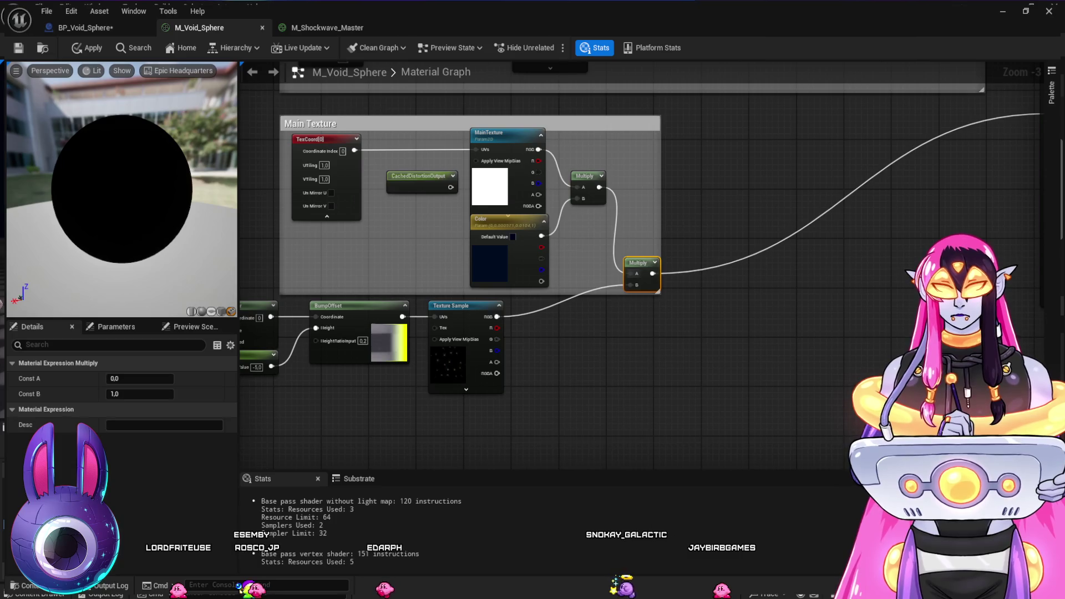
click(655, 263)
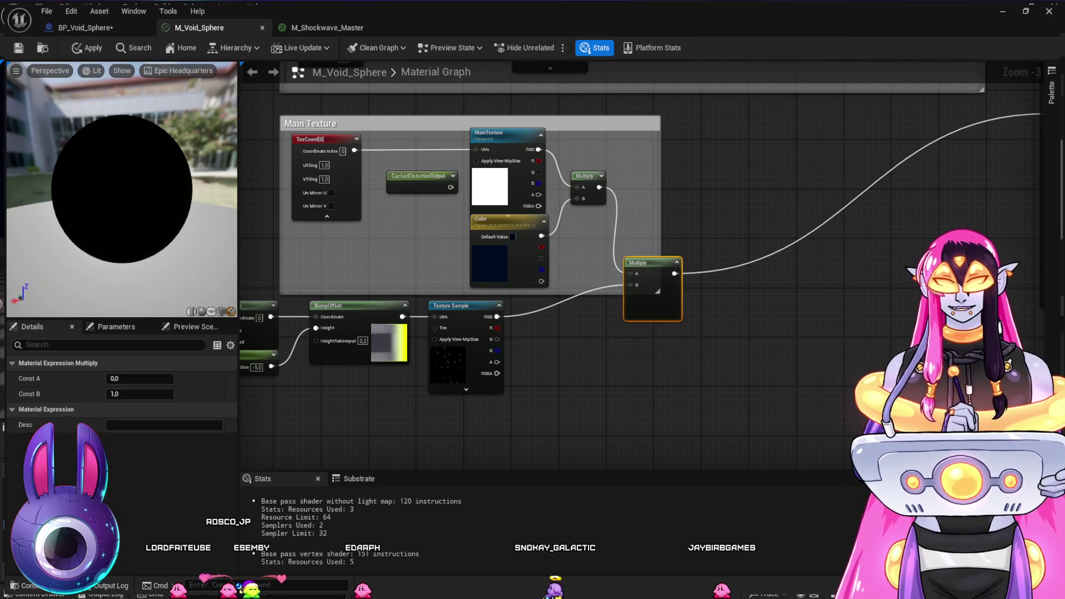
drag(649, 263, 649, 250)
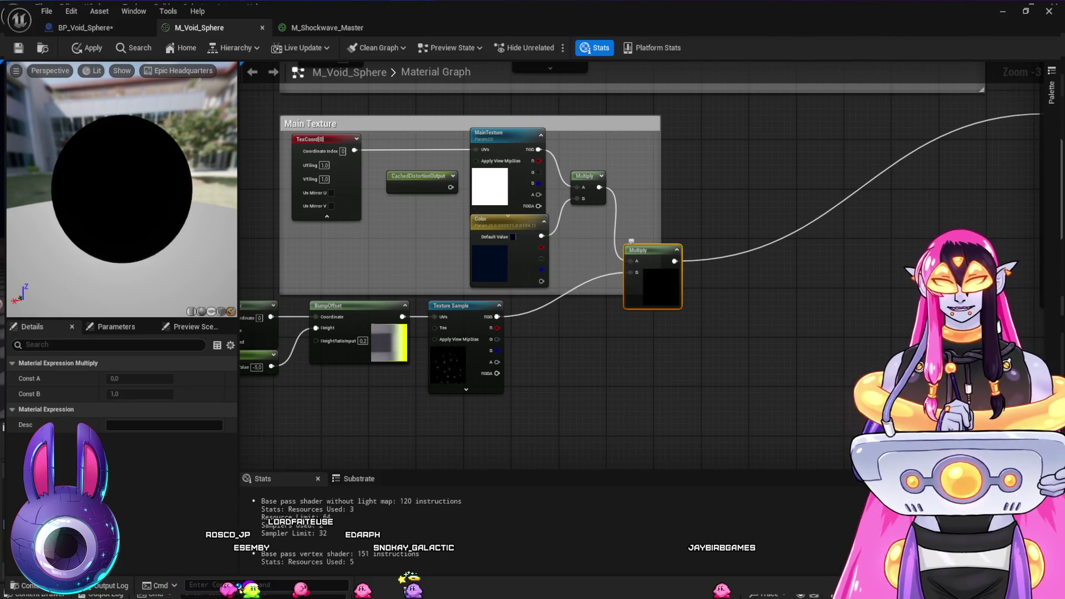
key(Delete)
click(634, 259)
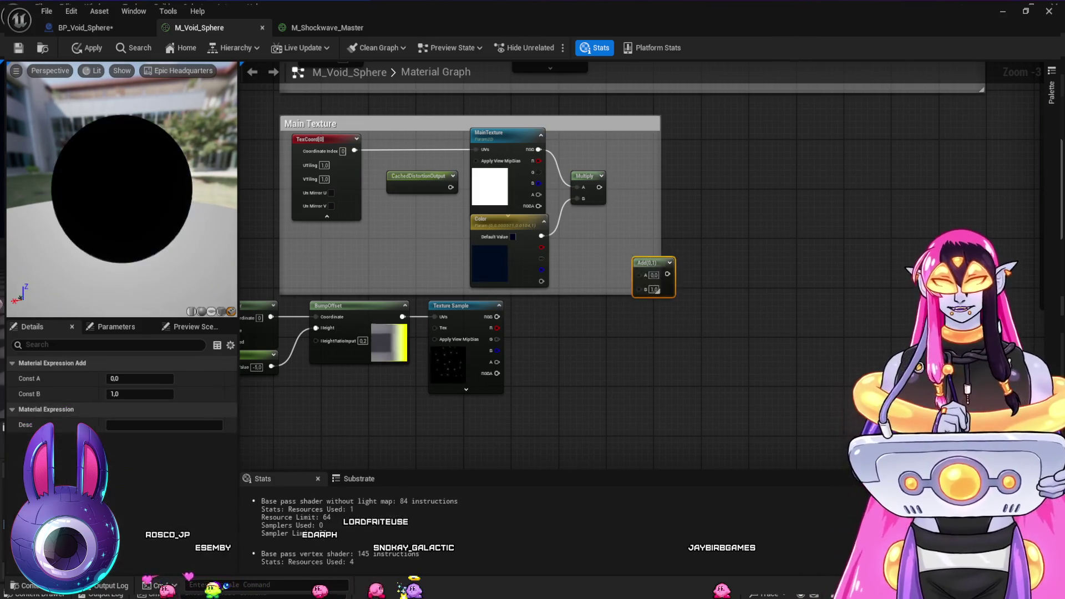
Wire the star texture into Add B and the blue Multiply into Add A, placing Add beside Main Texture
drag(497, 317, 639, 287)
drag(598, 187, 639, 275)
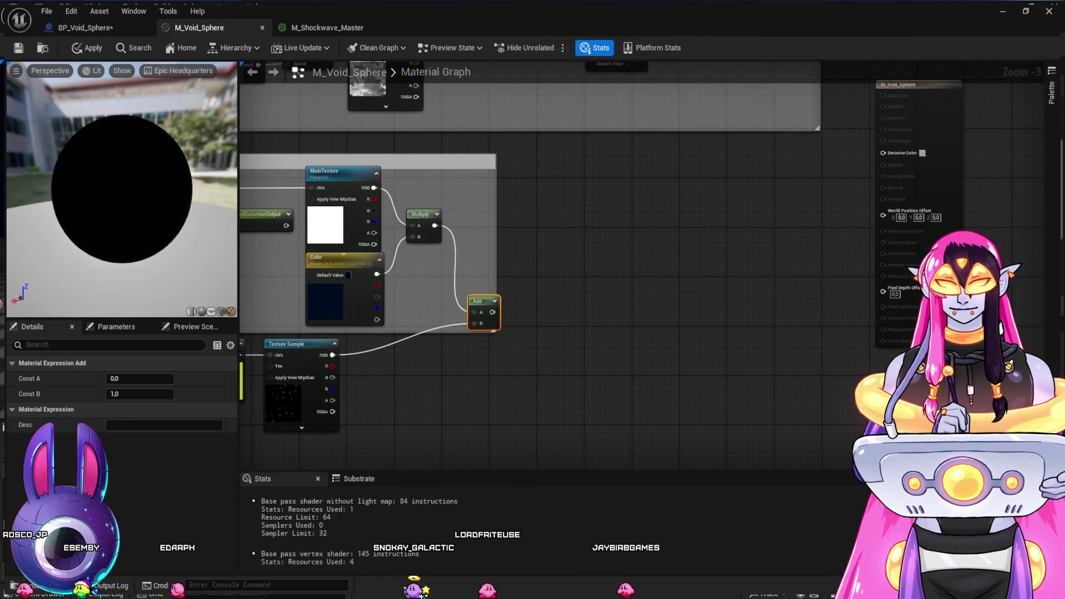
click(494, 300)
mouse_move(479, 301)
mouse_down()
mouse_move(452, 276)
mouse_move(747, 233)
mouse_move(843, 163)
mouse_move(883, 152)
mouse_up()
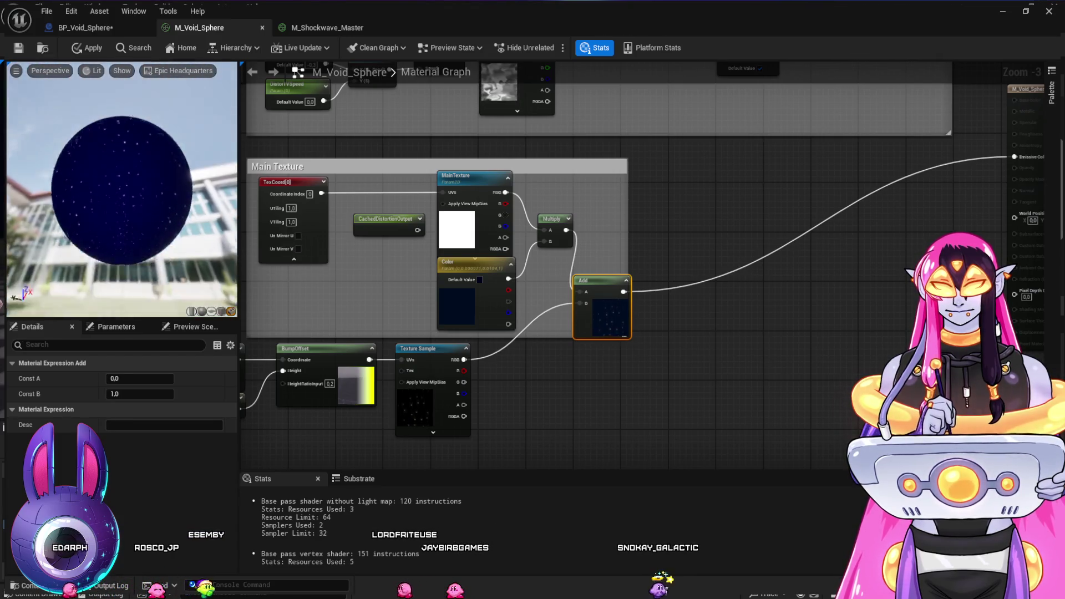
drag(542, 417, 737, 361)
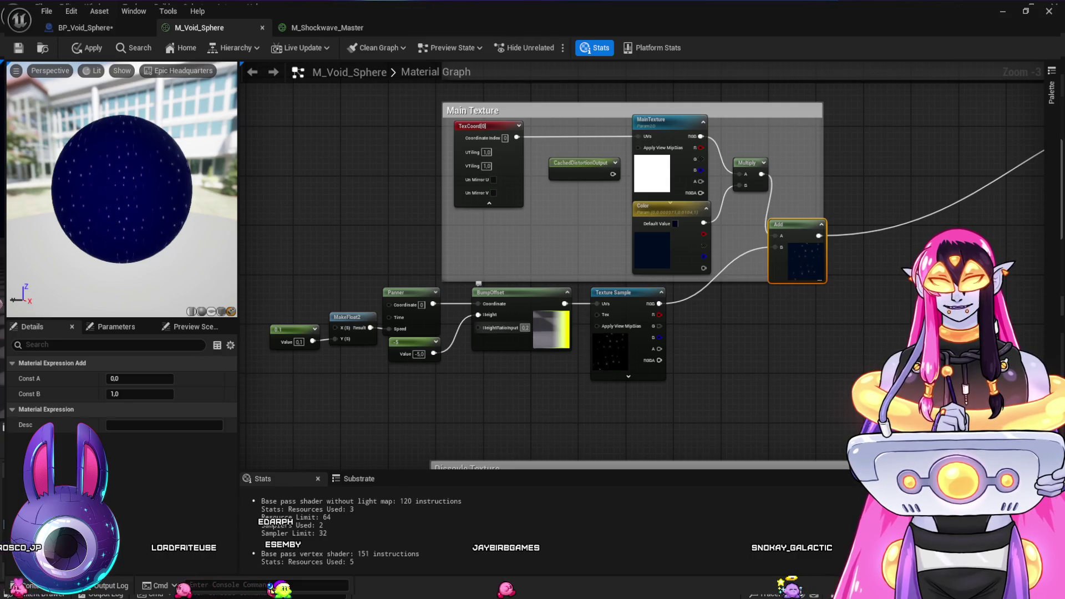
Try several BumpOffset height ratio values, settling on 0.5
click(525, 328)
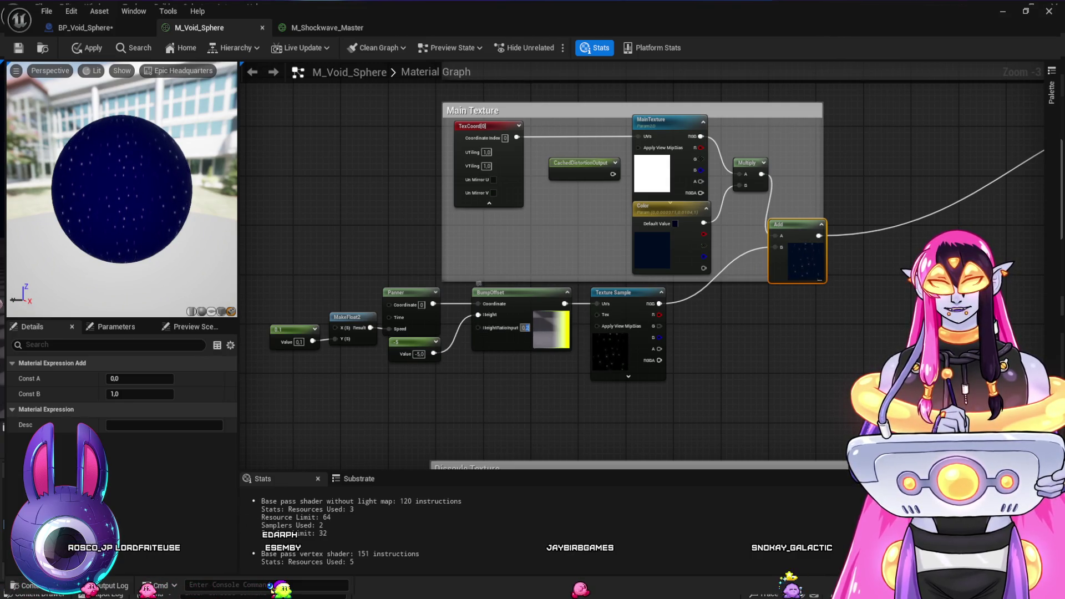
key(Return)
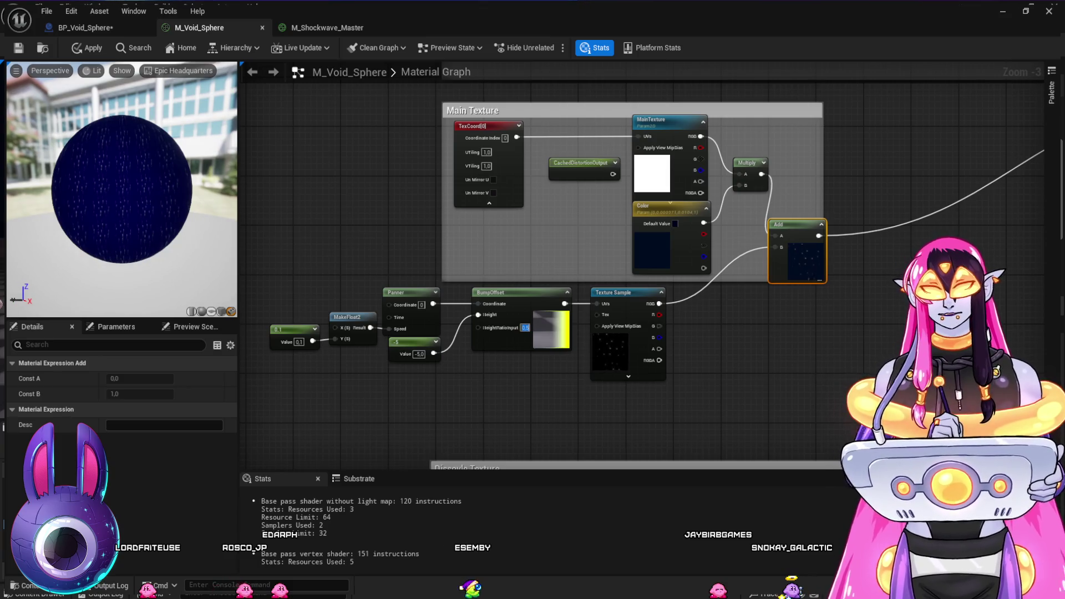
key(Return)
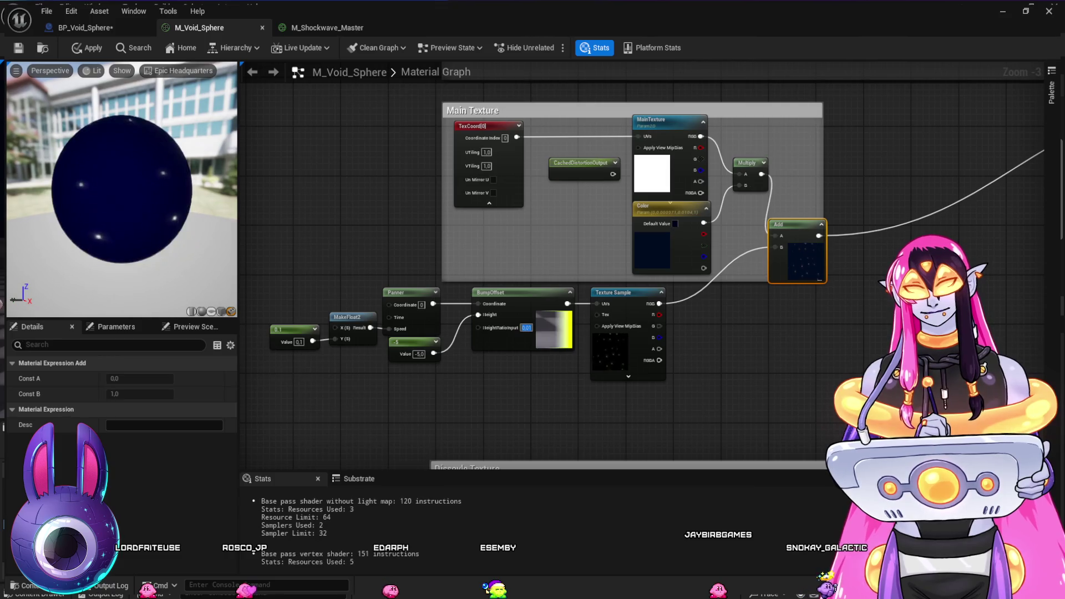
text(0)
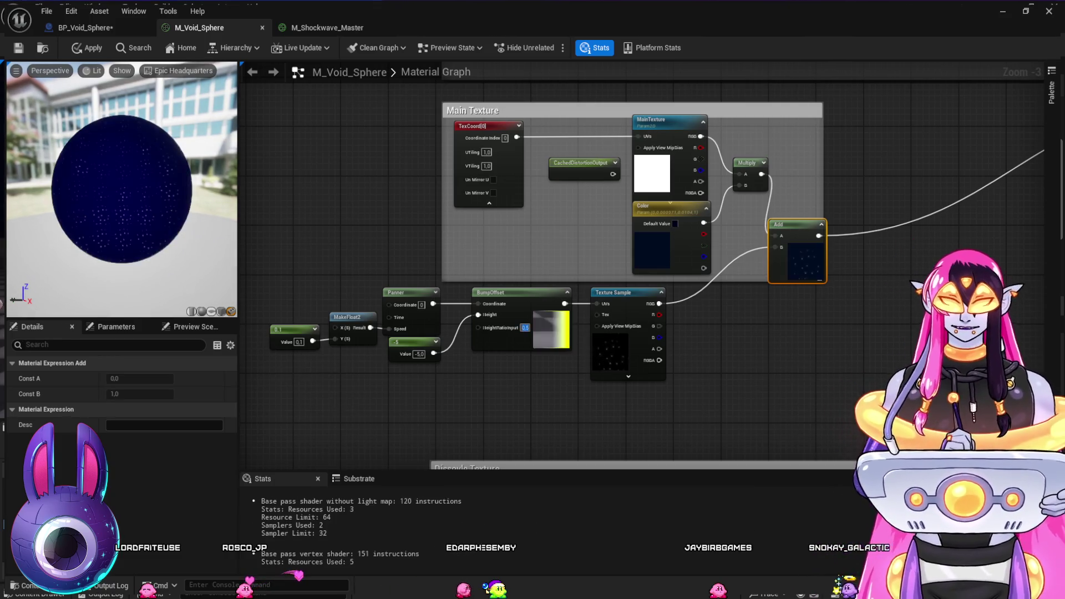
Try panner speed values -1 and 1, then set the constant to -0.5
click(419, 353)
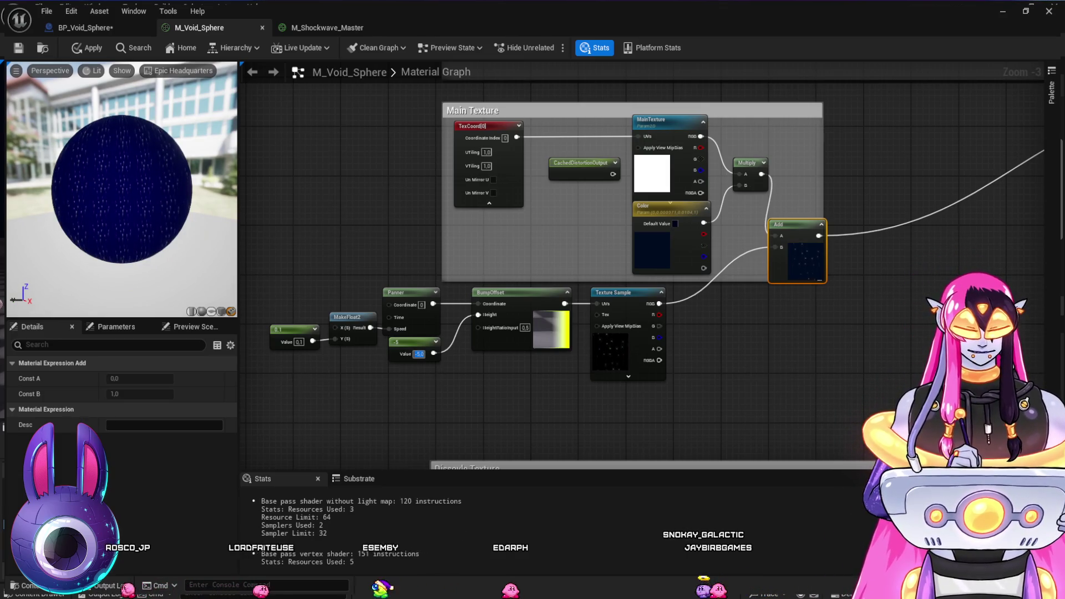
text(-1)
key(Return)
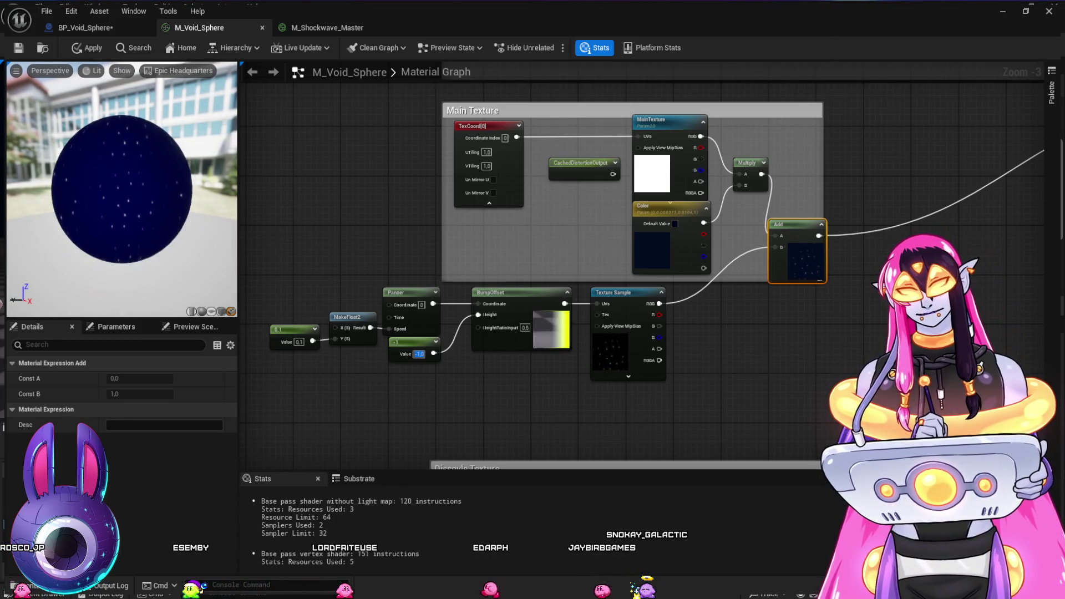
text(1)
key(Return)
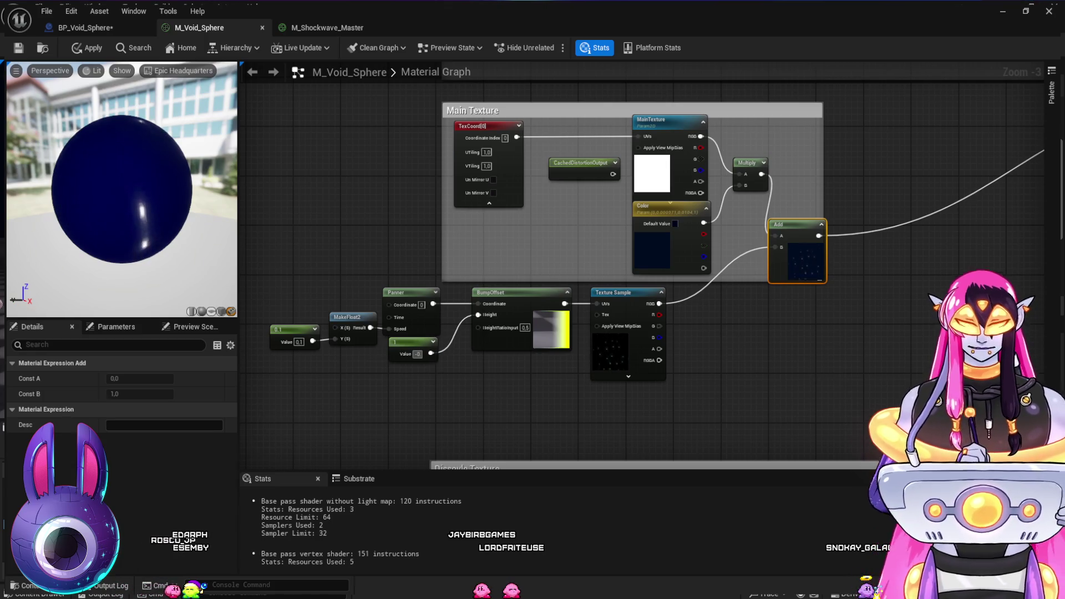
text(.5)
key(Return)
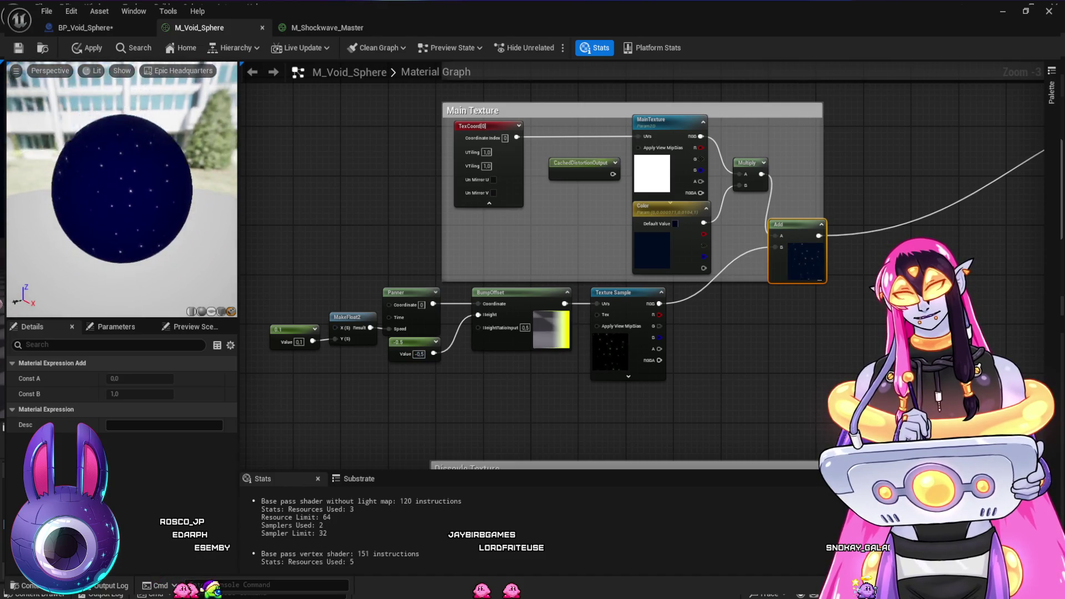
drag(368, 405, 450, 413)
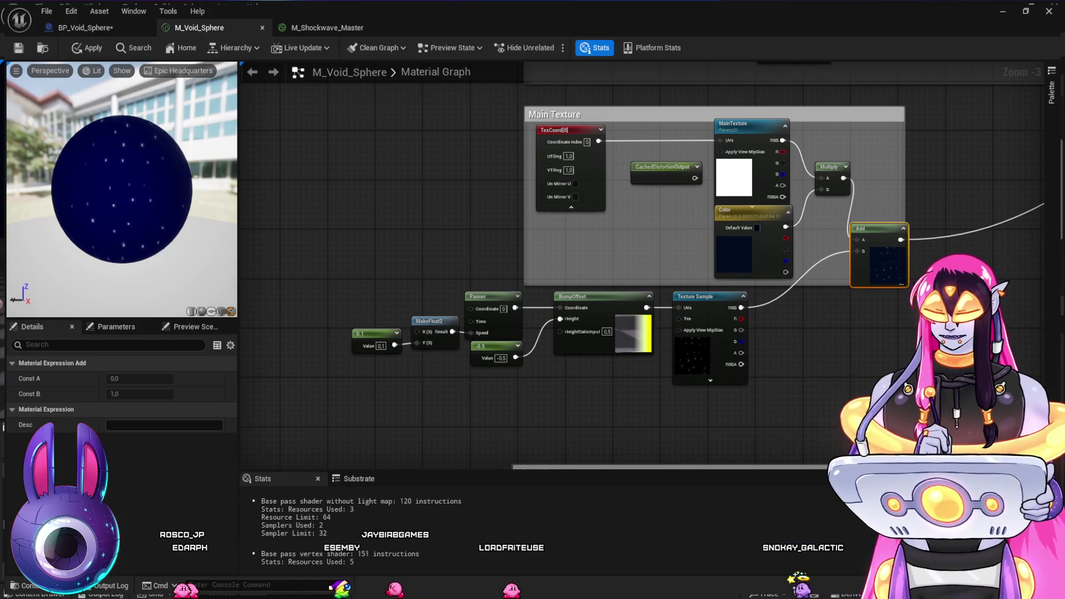
Add a TexCoord node and connect it to the Panner's Coordinate input
key(Escape)
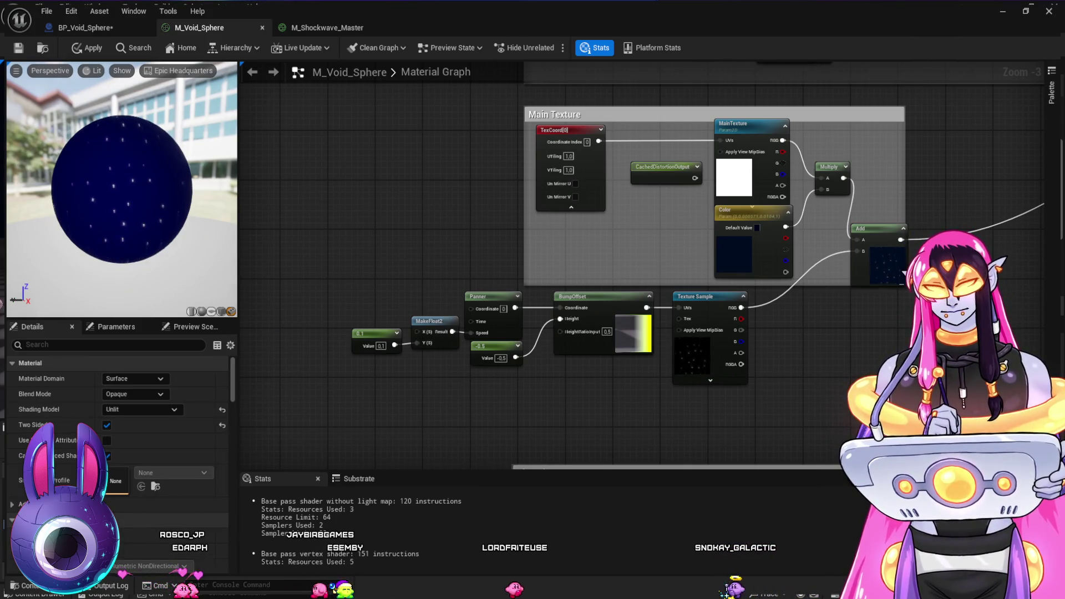
click(339, 260)
mouse_move(356, 266)
mouse_down()
mouse_move(301, 254)
mouse_move(411, 312)
mouse_move(470, 308)
mouse_up()
click(322, 275)
Set the TexCoord UTiling and VTiling to 0.1, passing through 0.5 first
click(319, 280)
text(0.5)
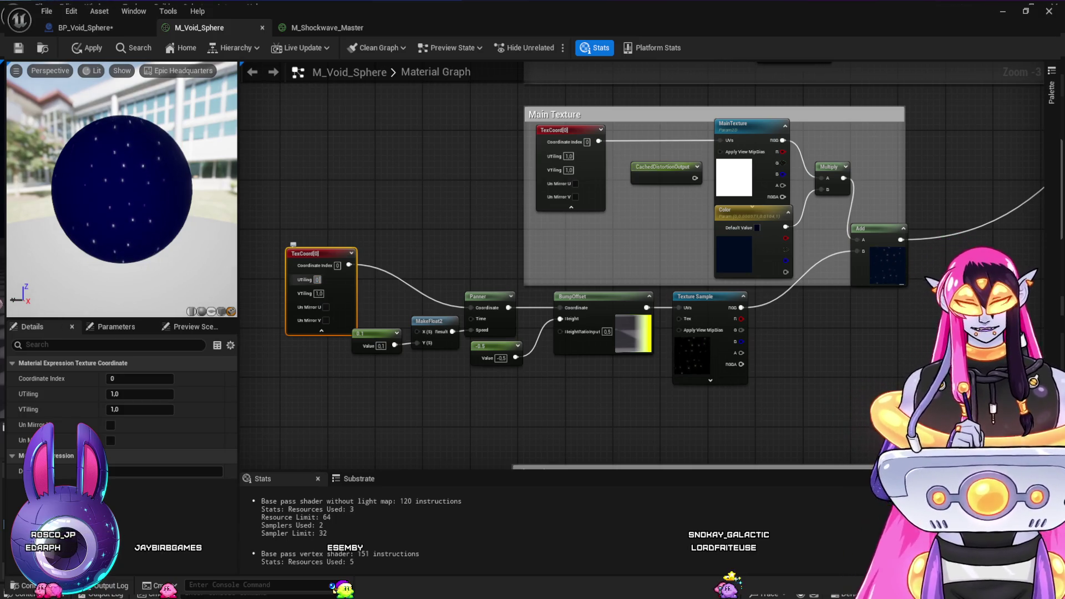
key(Tab)
text(0.5)
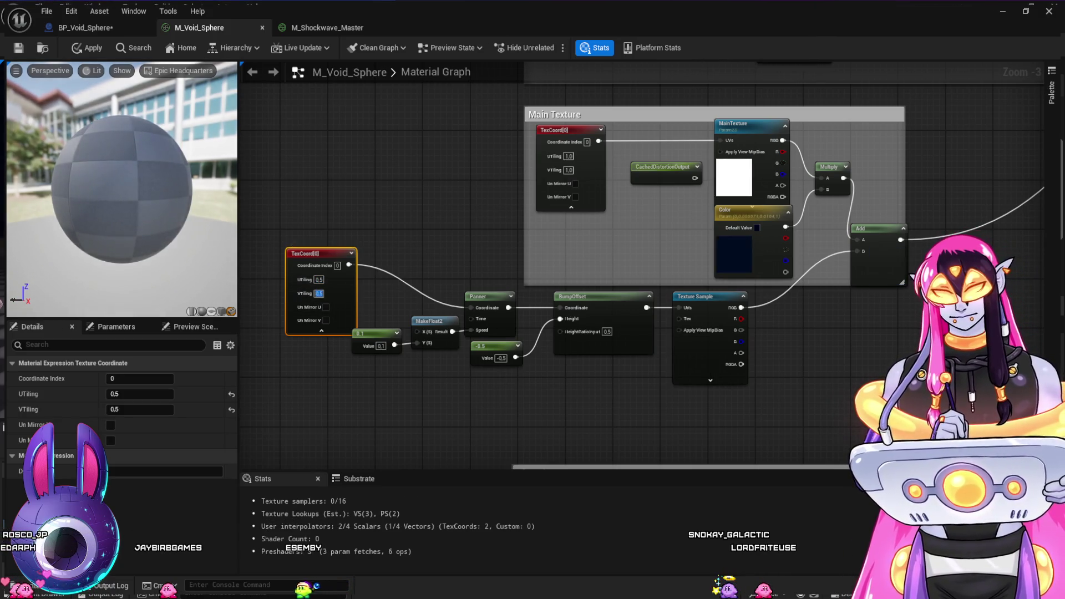
drag(310, 253, 365, 241)
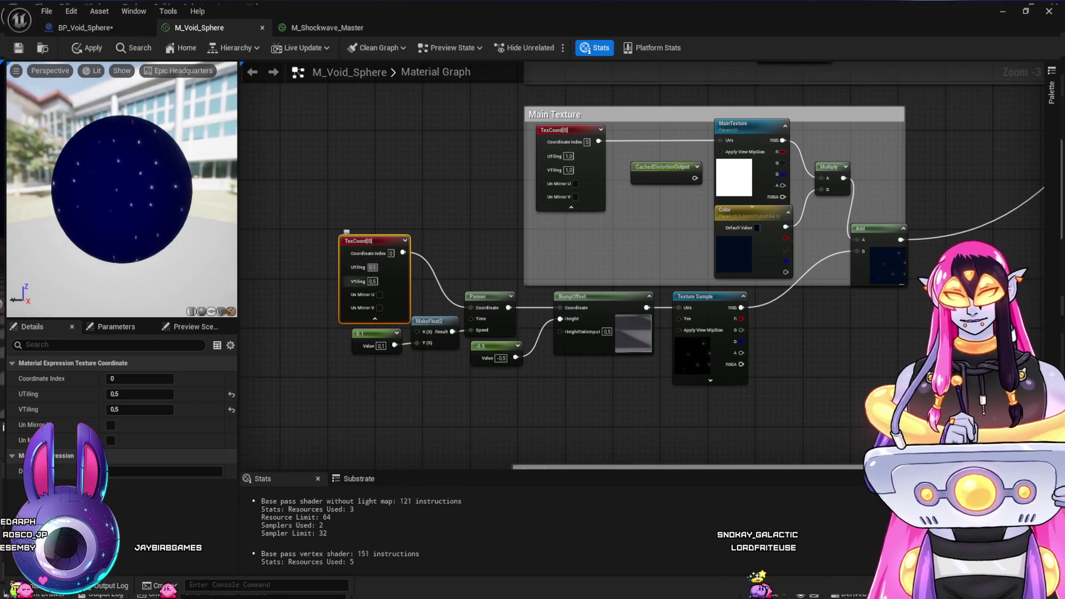
key(Tab)
text(0.1)
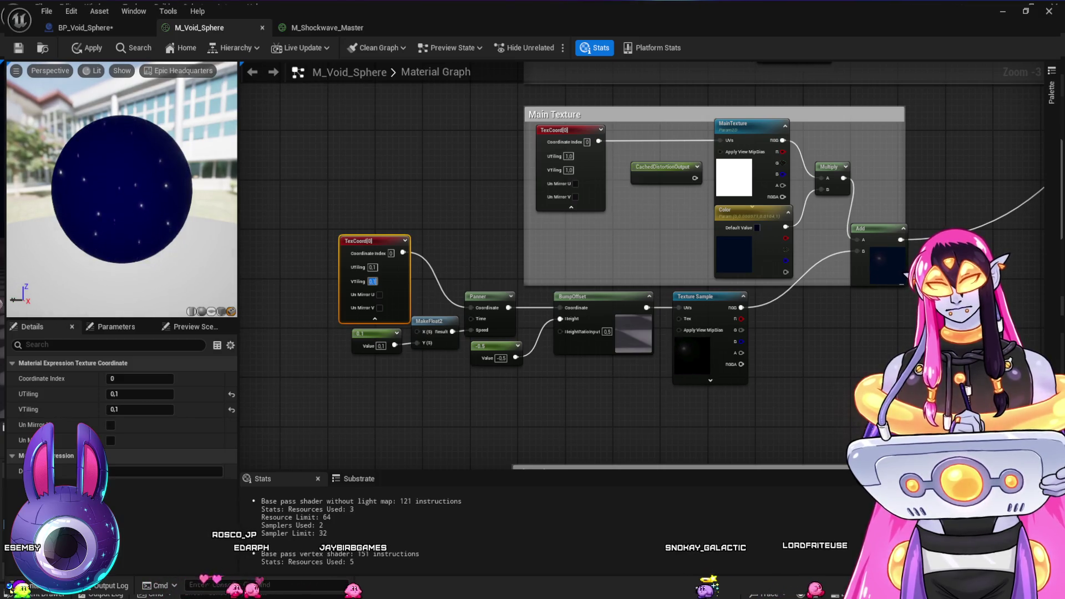
drag(123, 222, 181, 222)
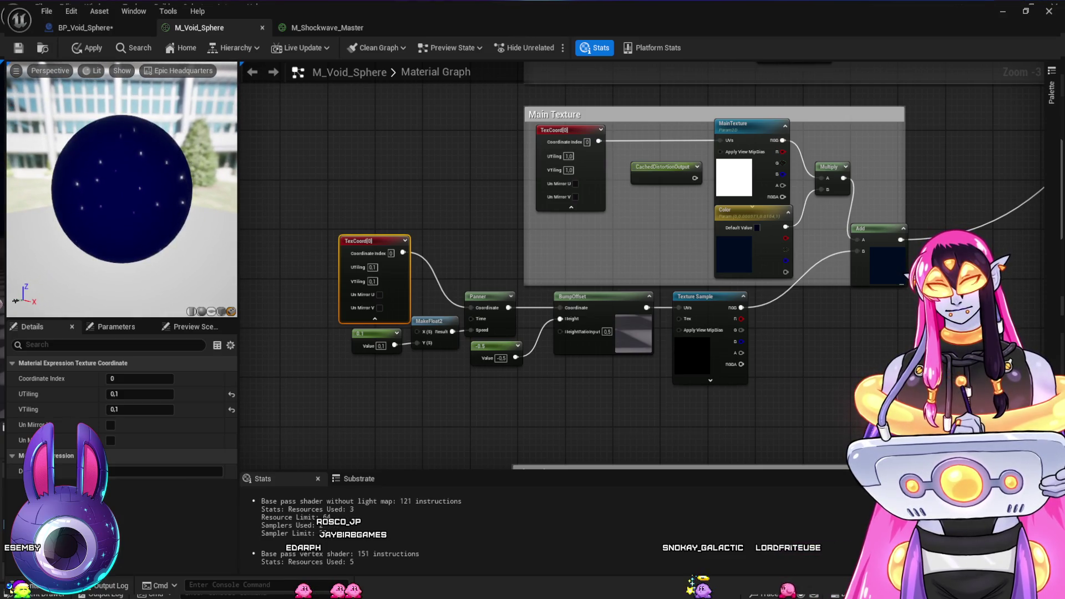
drag(906, 277, 901, 281)
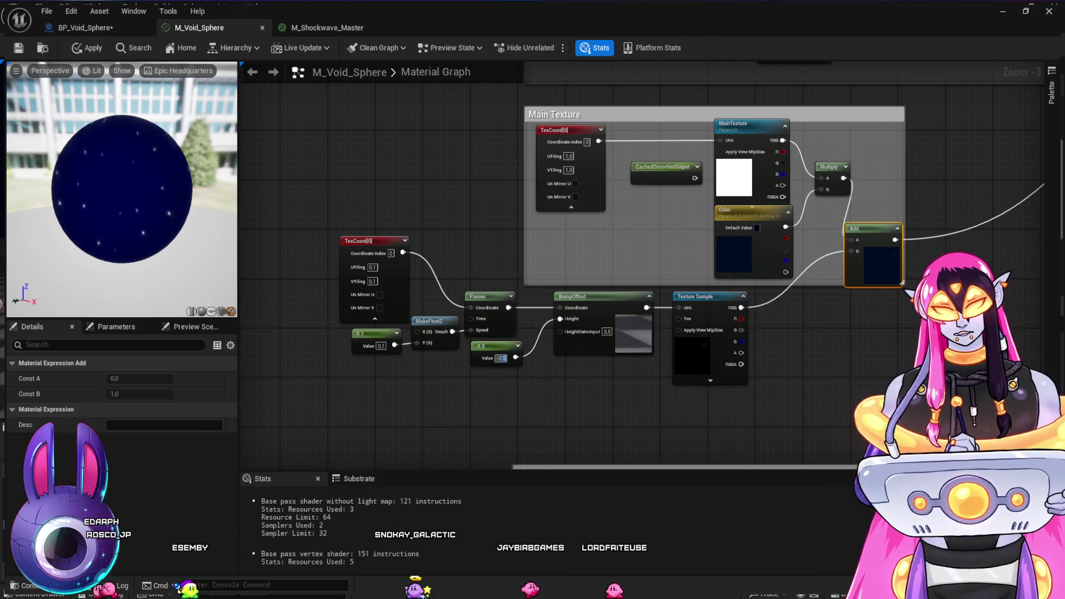
Tune the constant through -10 and 0.02 to 0.03, then deselect to recompile
text(-)
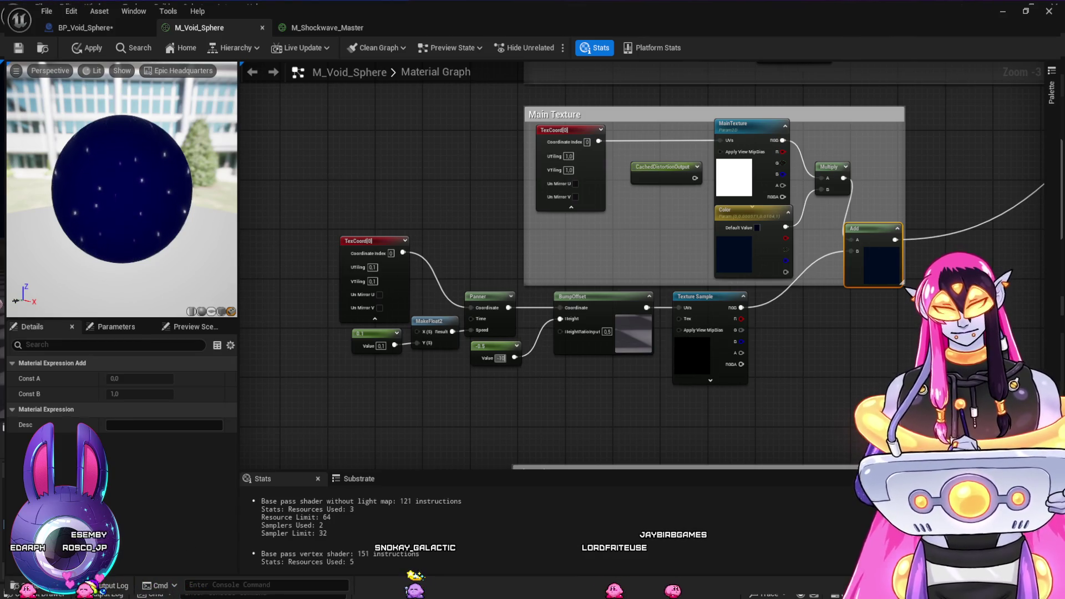
key(Return)
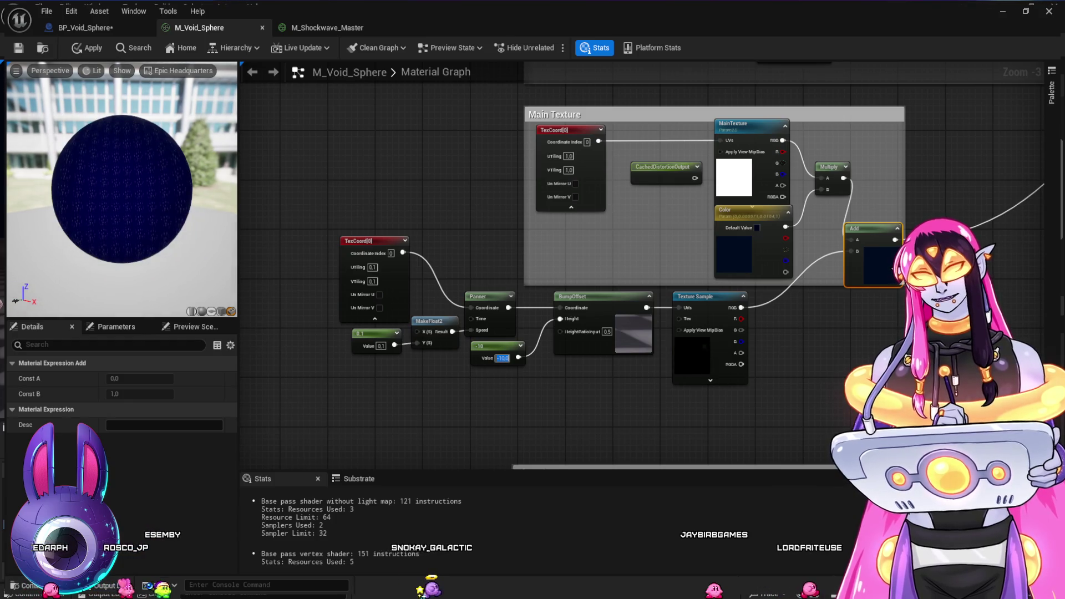
text(0)
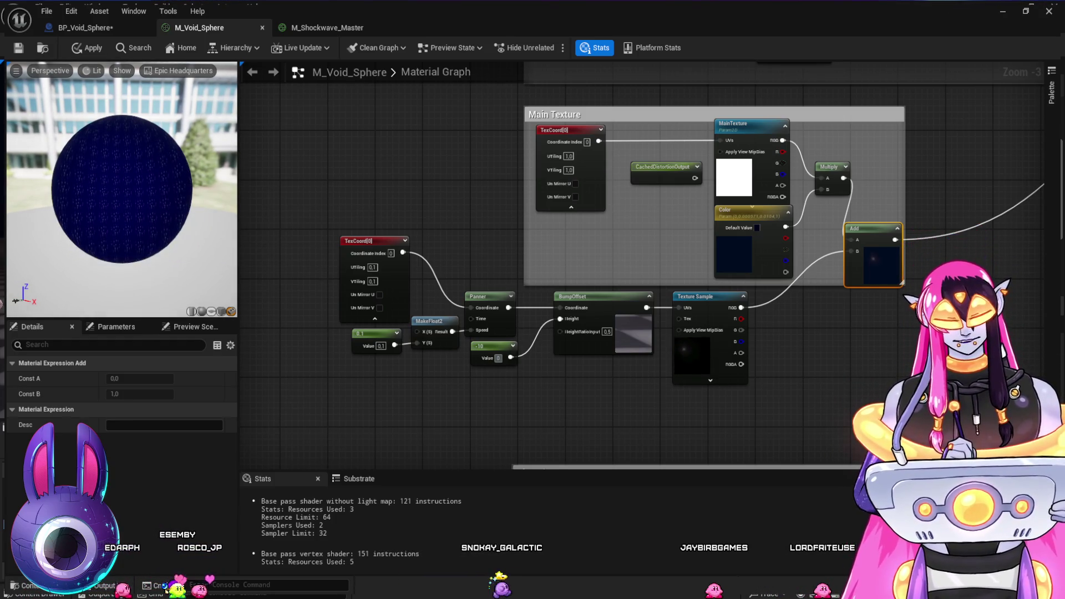
text(.02)
key(Return)
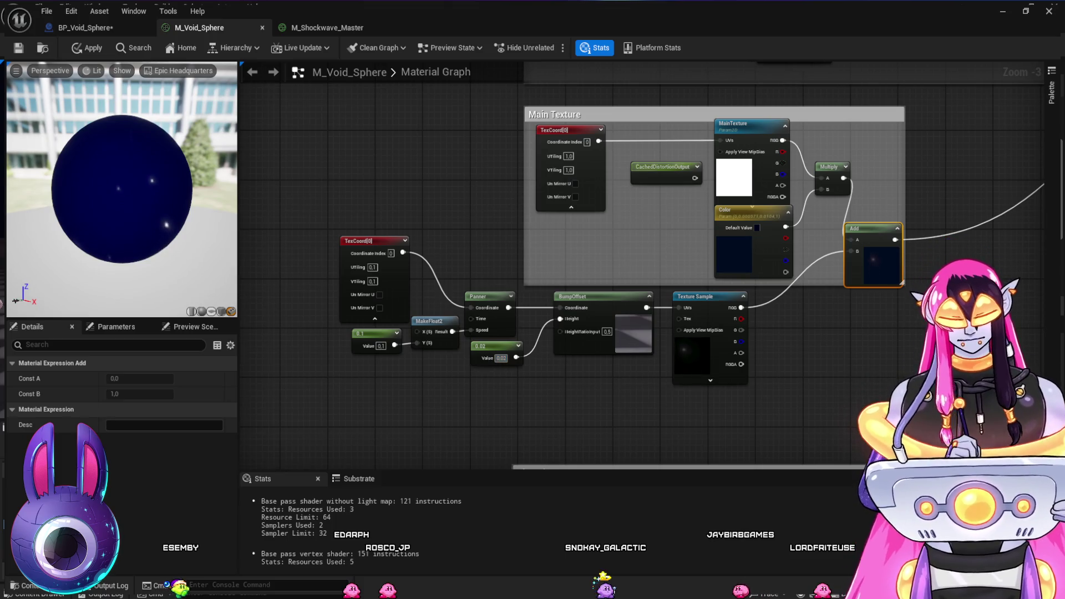
text(0.03)
key(Return)
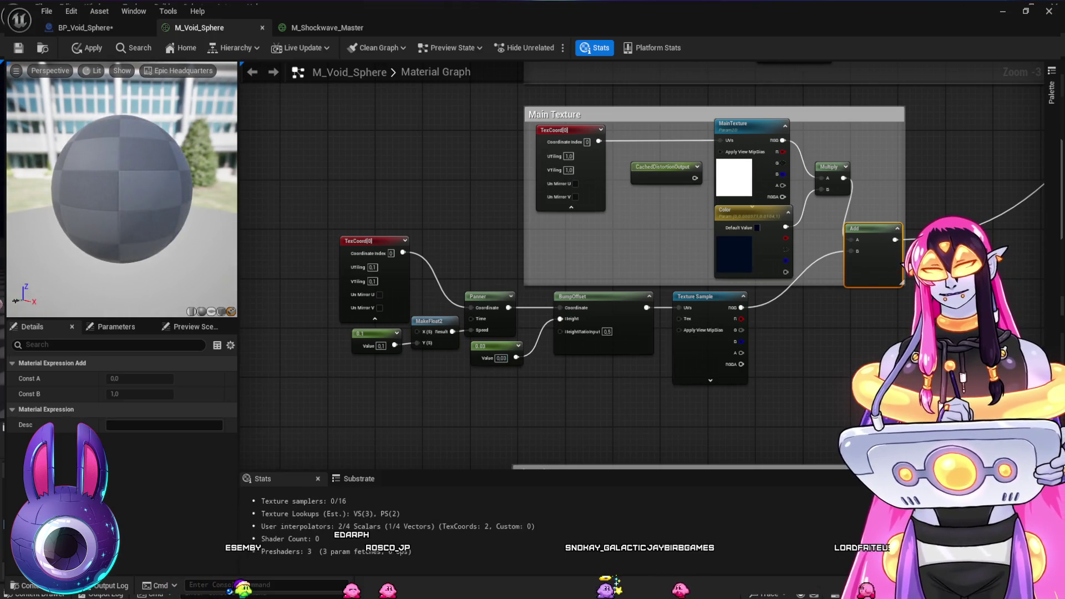
key(Escape)
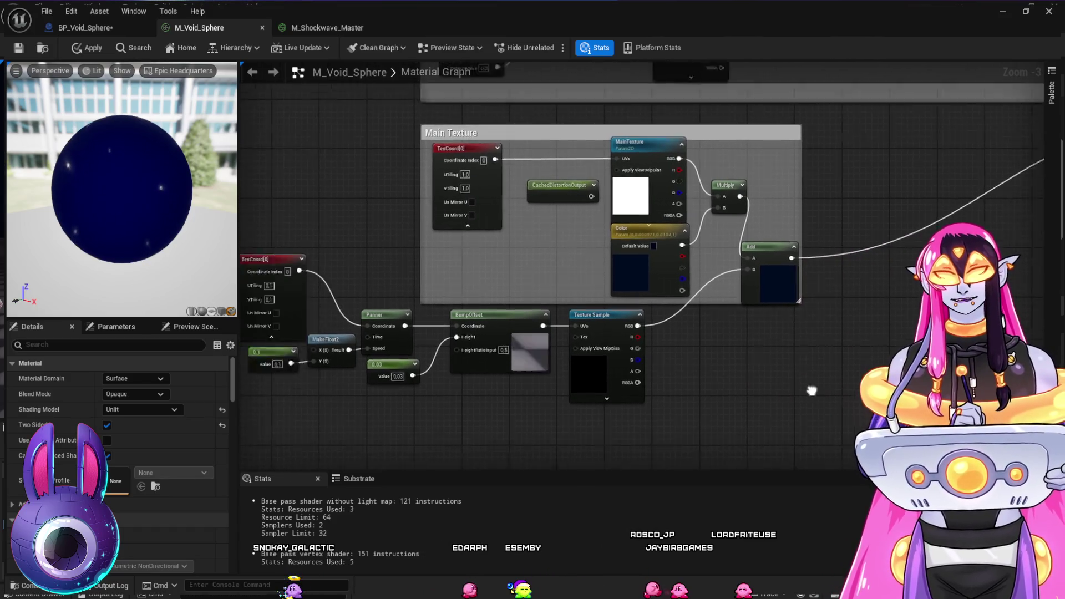
Wrap the star node chain in a comment titled 'Star Insidew'
drag(349, 433, 780, 236)
key(c)
text(Star)
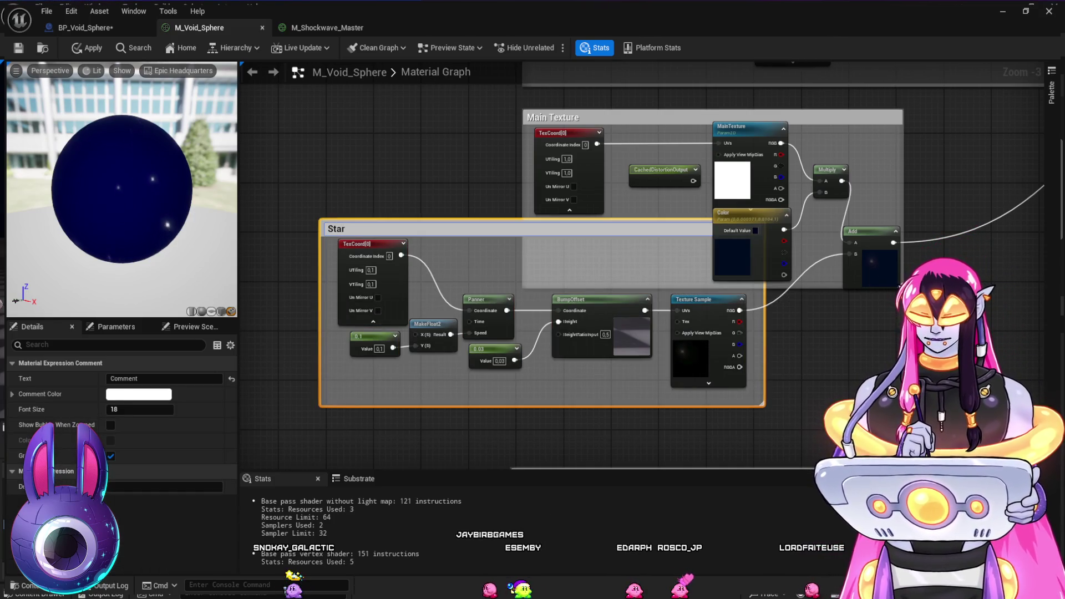
text(Insidew)
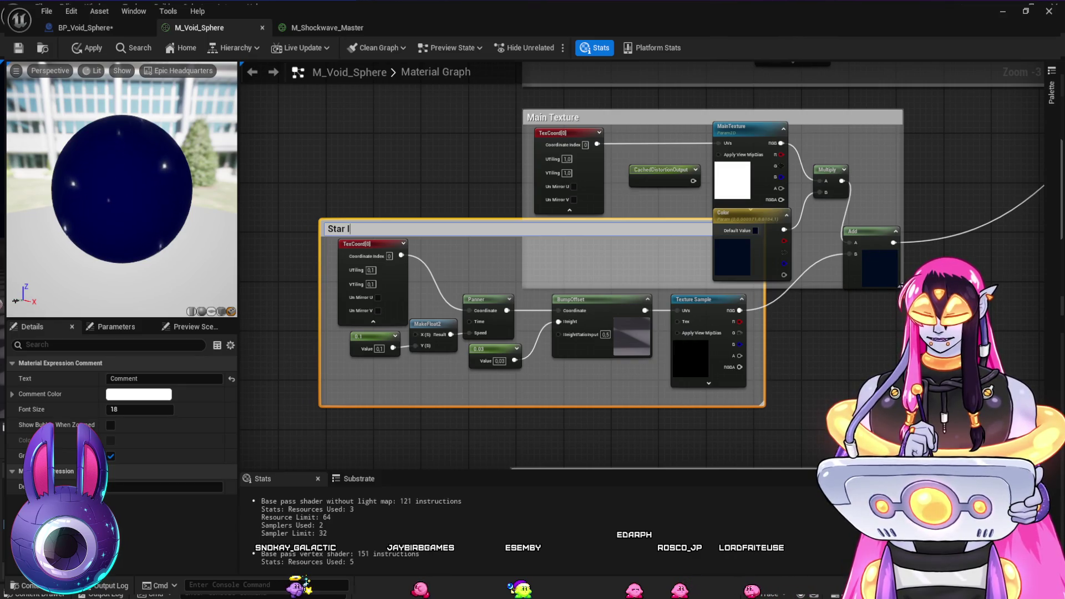
key(Return)
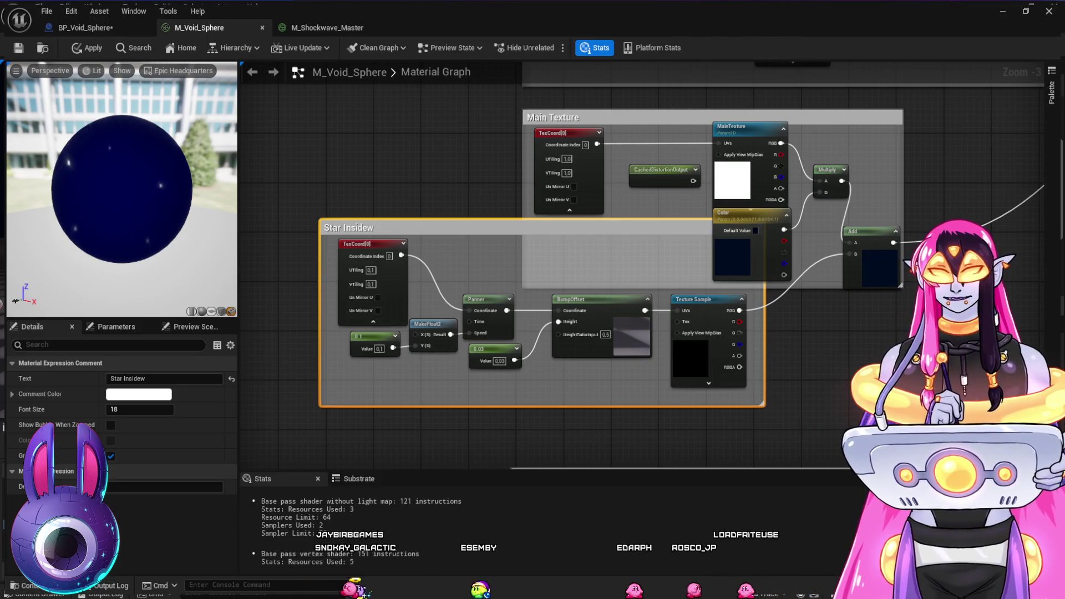
Rearrange the Star Insidew and Main Texture groups and the Add node, widening Main Texture
mouse_move(443, 227)
mouse_down()
mouse_move(420, 276)
mouse_move(449, 299)
mouse_move(374, 265)
mouse_move(397, 284)
mouse_up()
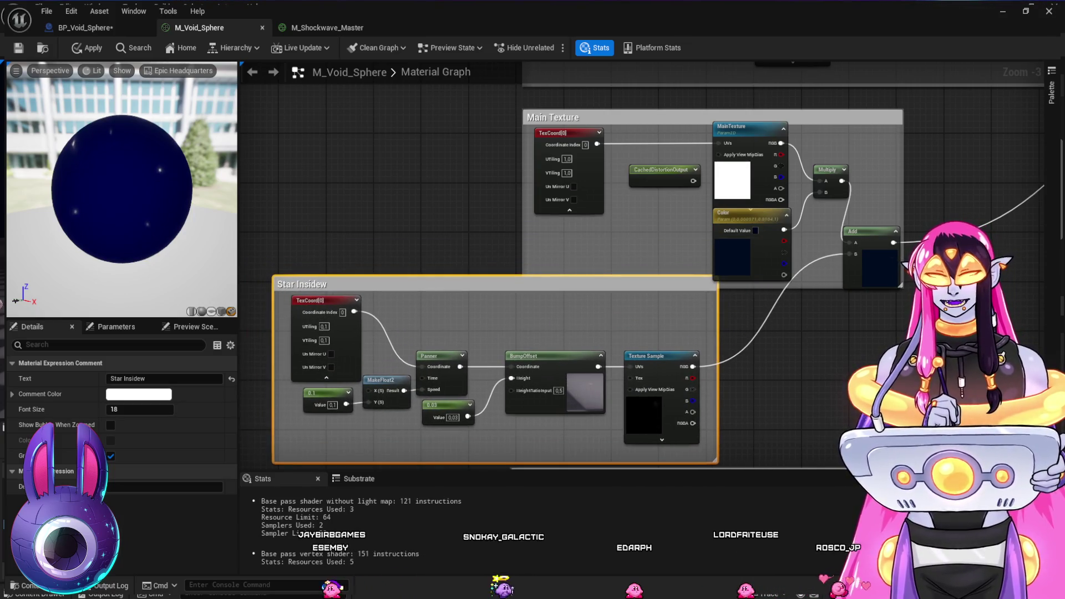
mouse_move(610, 117)
mouse_down()
mouse_move(604, 95)
mouse_move(414, 104)
mouse_move(425, 104)
mouse_up()
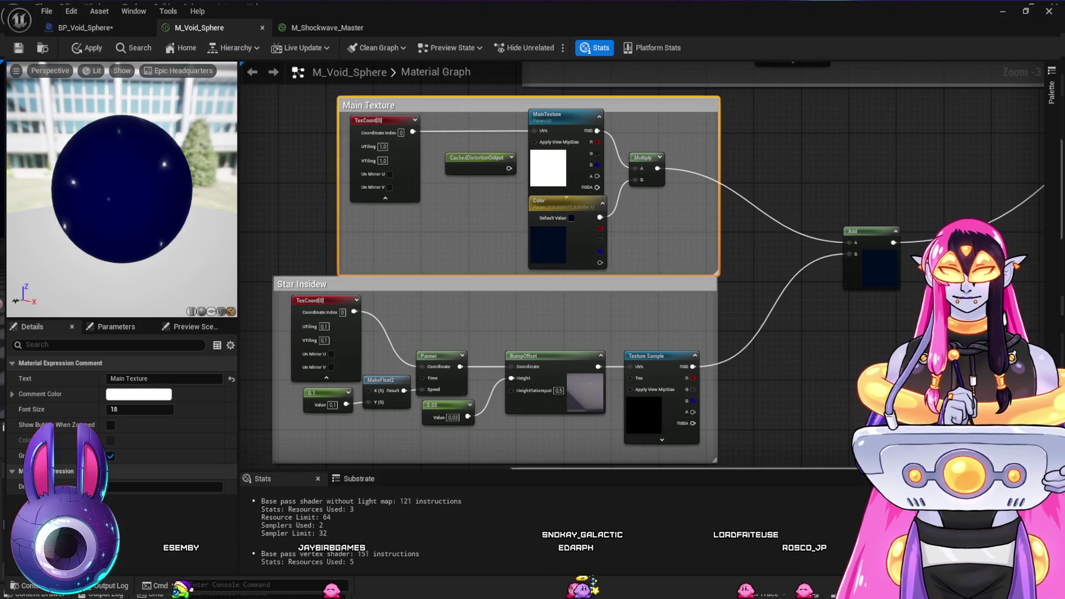
drag(868, 231, 755, 250)
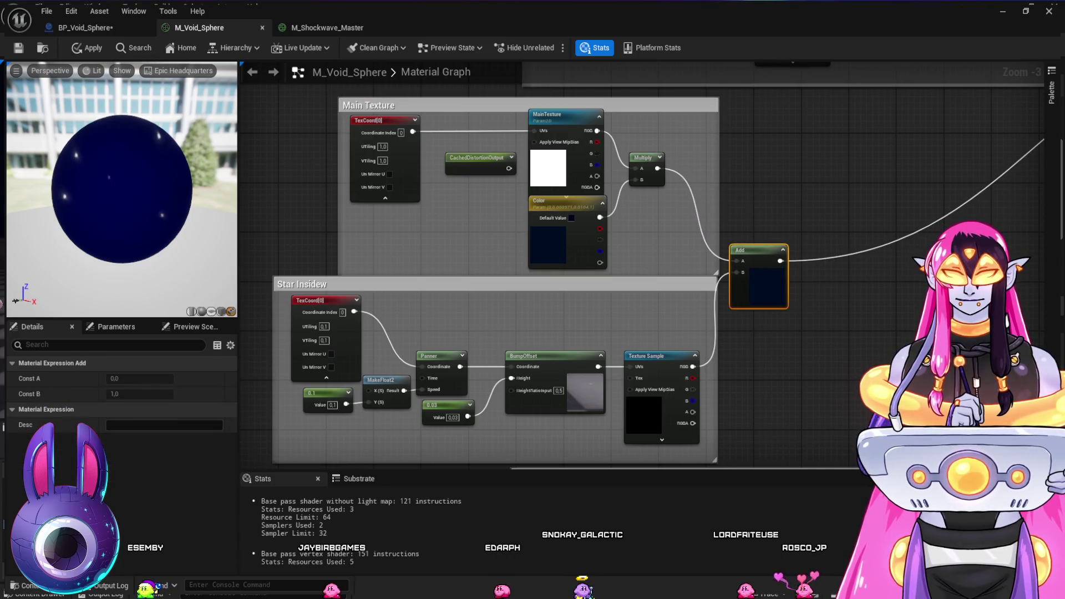
drag(388, 284, 394, 284)
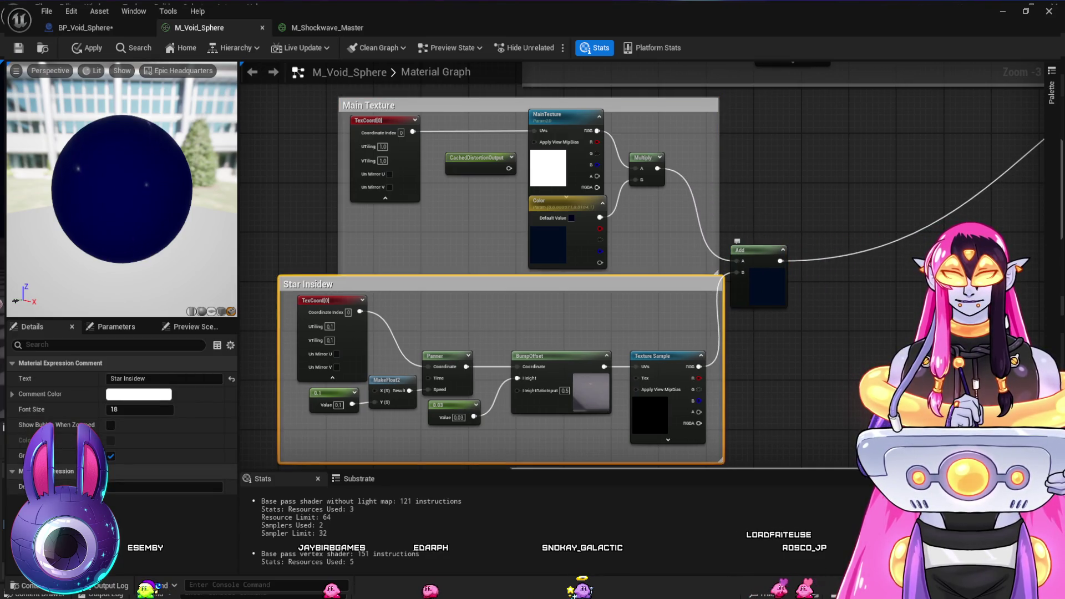
drag(338, 184, 280, 183)
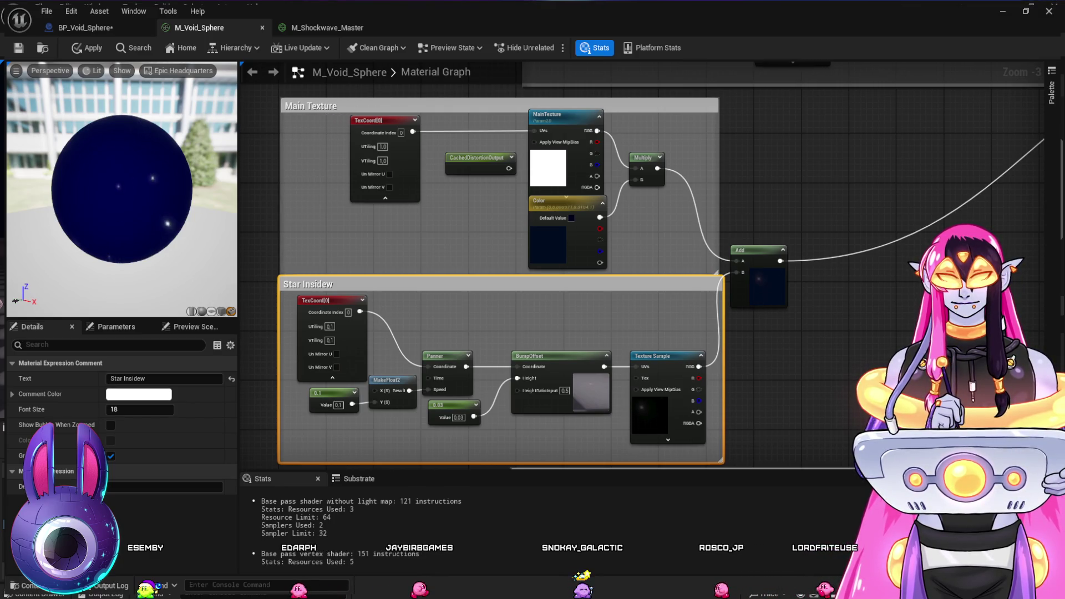
scroll(775, 348, down, 3)
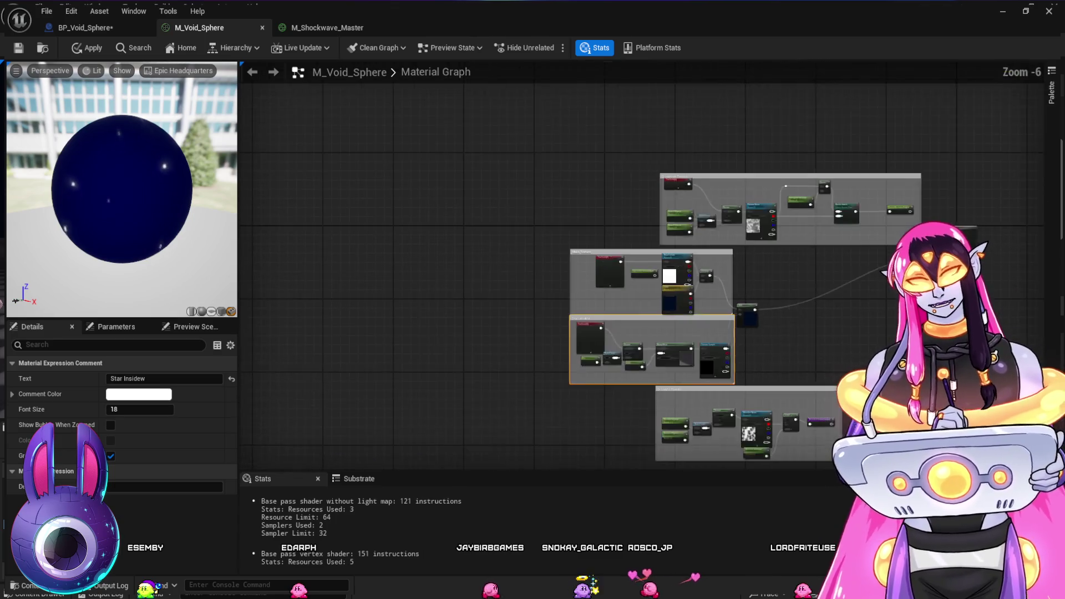
scroll(685, 335, up, 4)
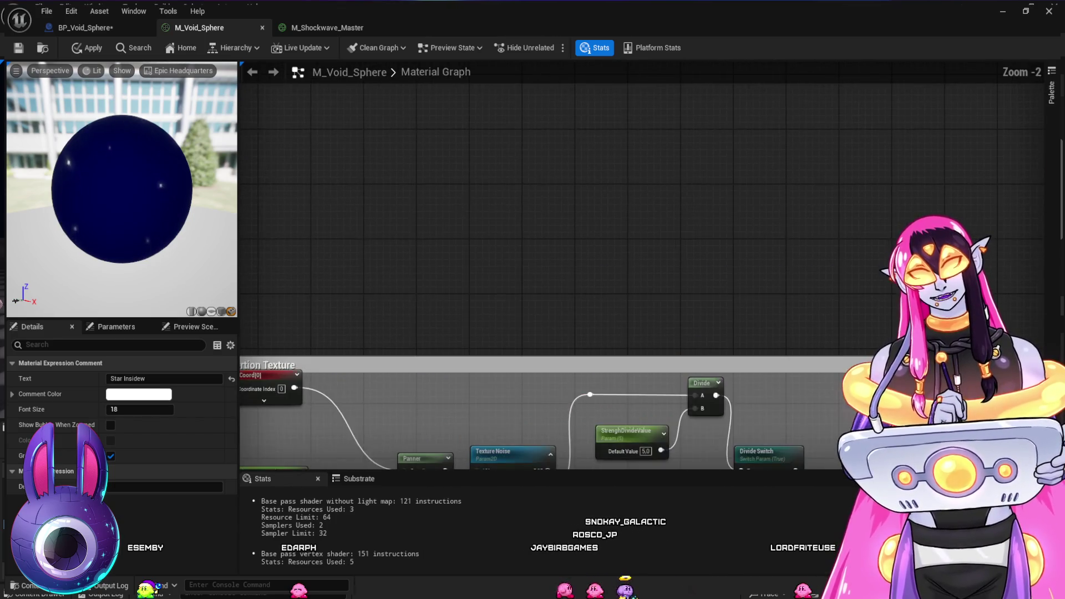
Move the Distortion and Dissolve Texture groups to the right of the output
click(268, 365)
scroll(610, 350, down, 4)
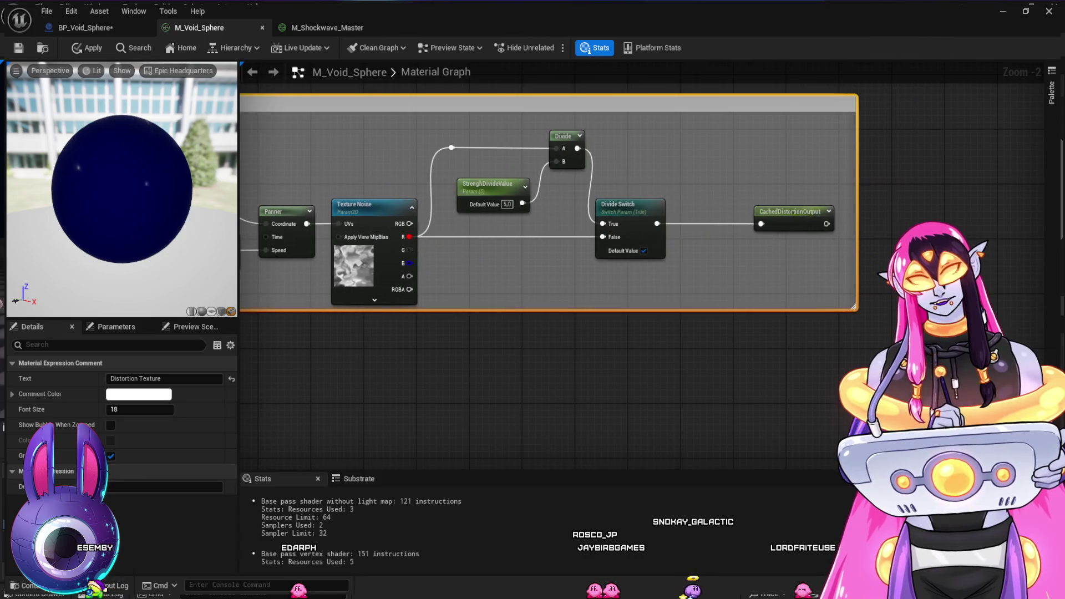
scroll(692, 148, up, 2)
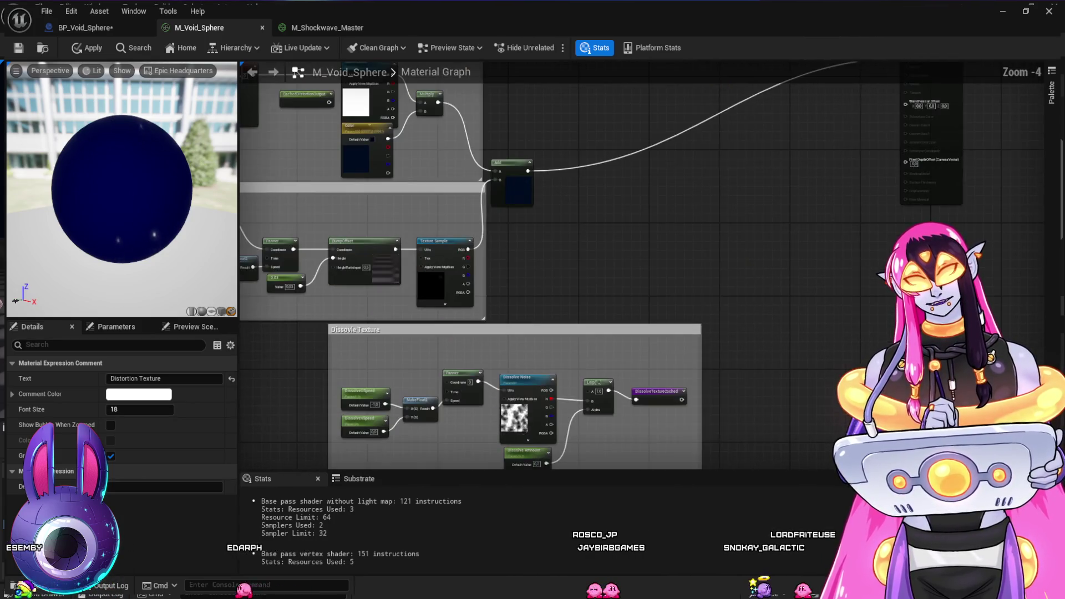
mouse_move(587, 329)
mouse_down()
mouse_move(699, 243)
mouse_move(718, 167)
mouse_move(723, 2)
mouse_move(855, 2)
mouse_move(549, 164)
mouse_move(504, 206)
mouse_up()
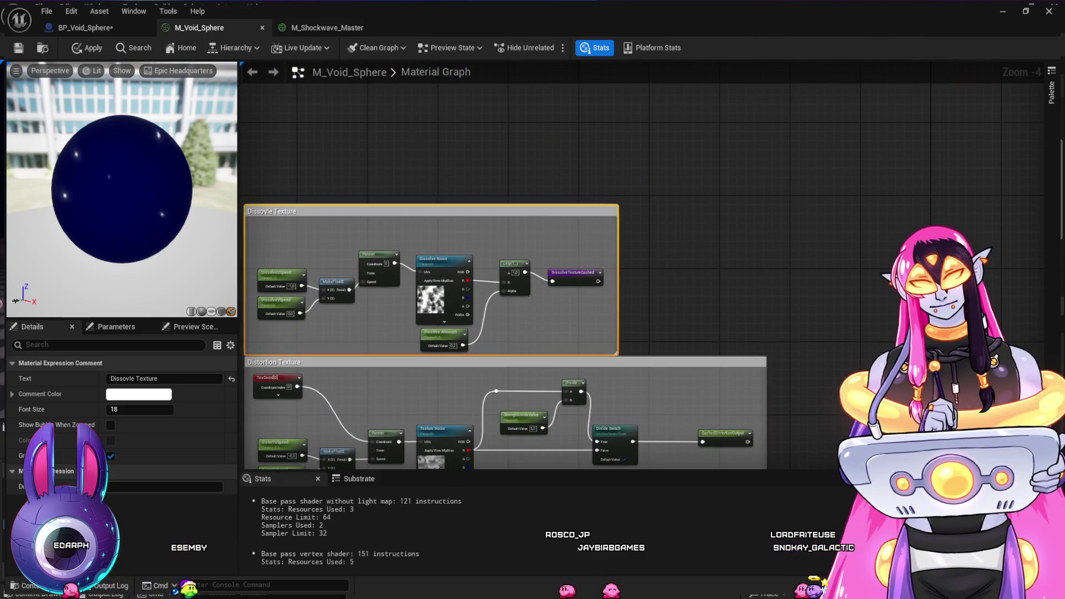
scroll(554, 138, down, 4)
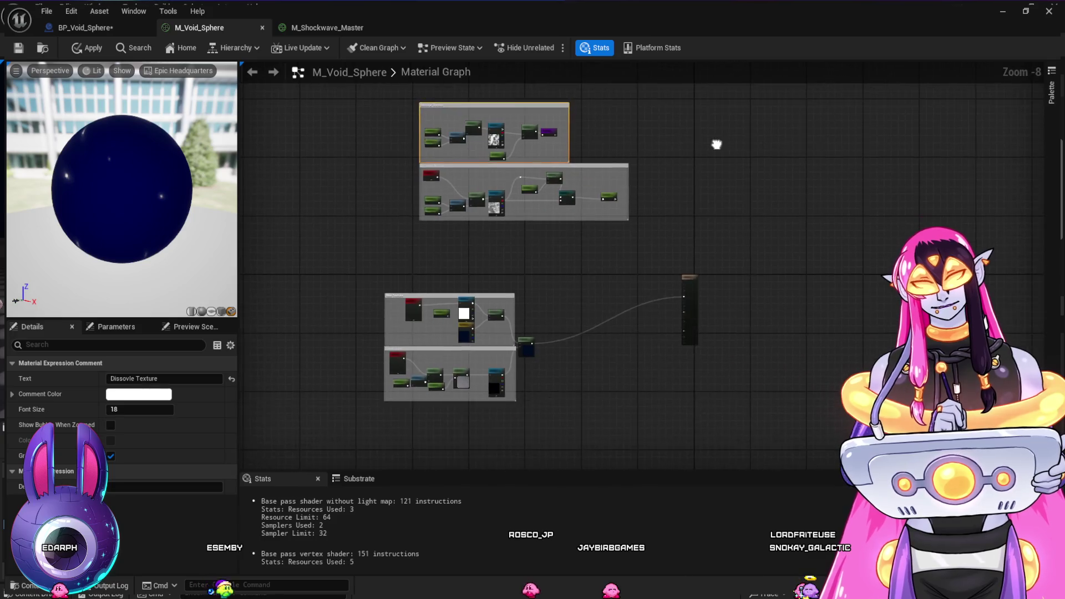
drag(388, 117, 546, 263)
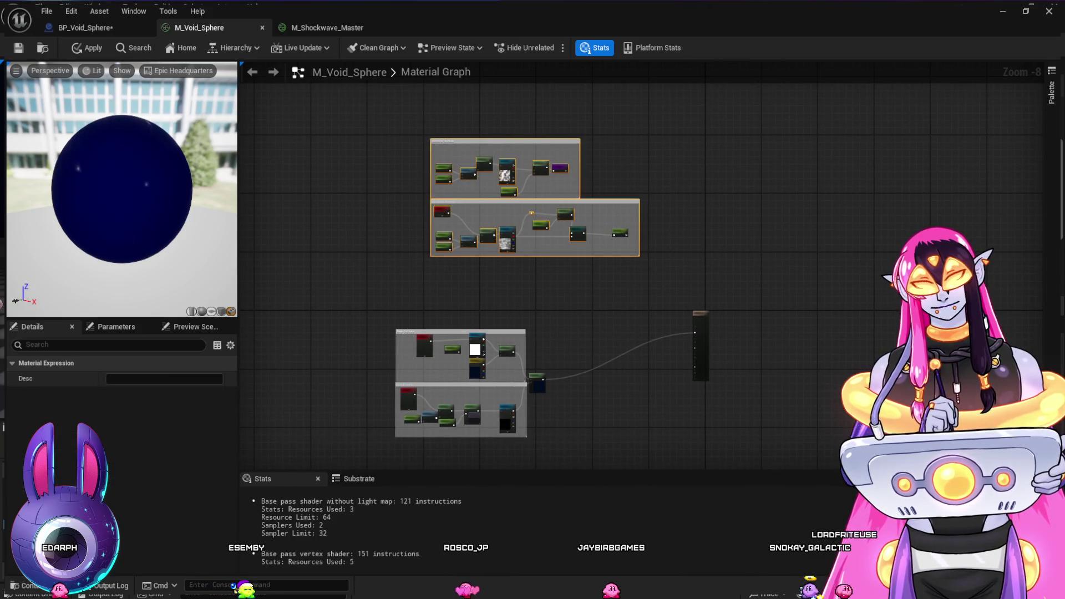
mouse_move(533, 228)
mouse_down()
mouse_move(848, 322)
mouse_move(864, 370)
mouse_move(891, 375)
mouse_up()
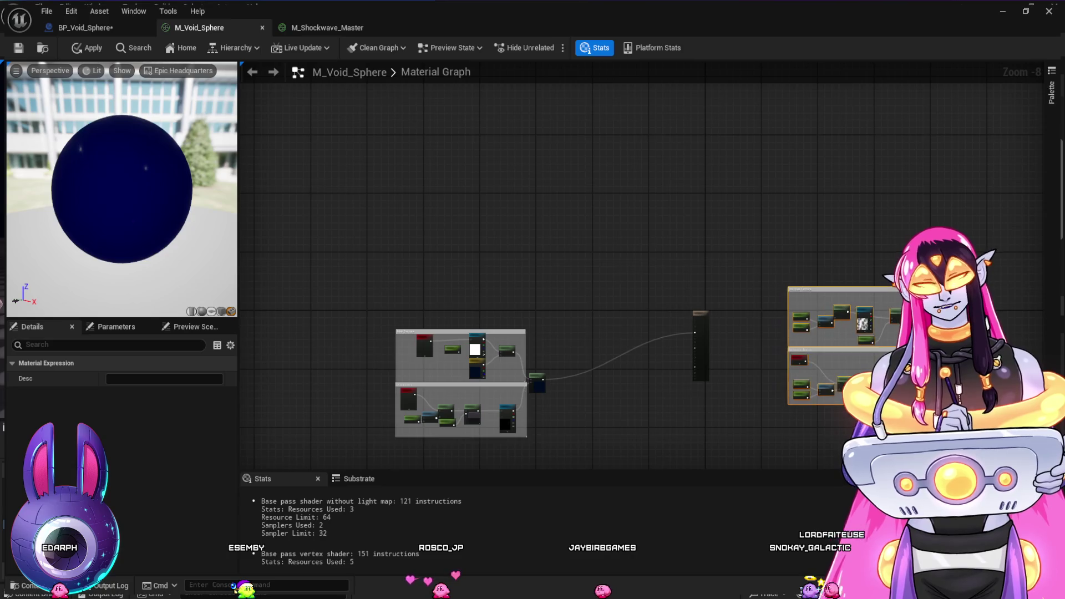
scroll(757, 349, up, 4)
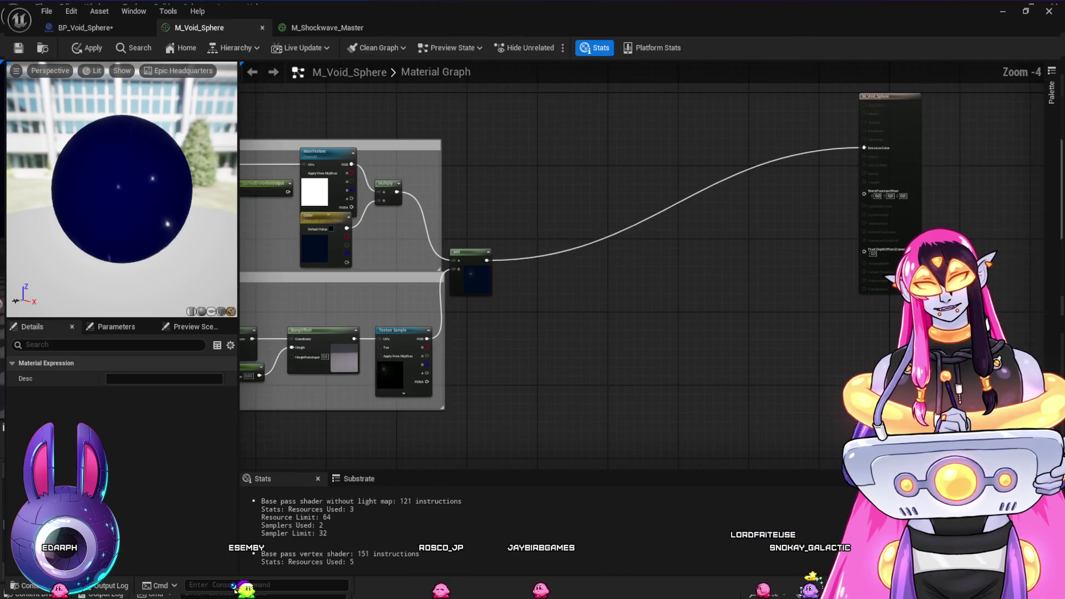
scroll(756, 348, down, 2)
scroll(708, 366, up, 2)
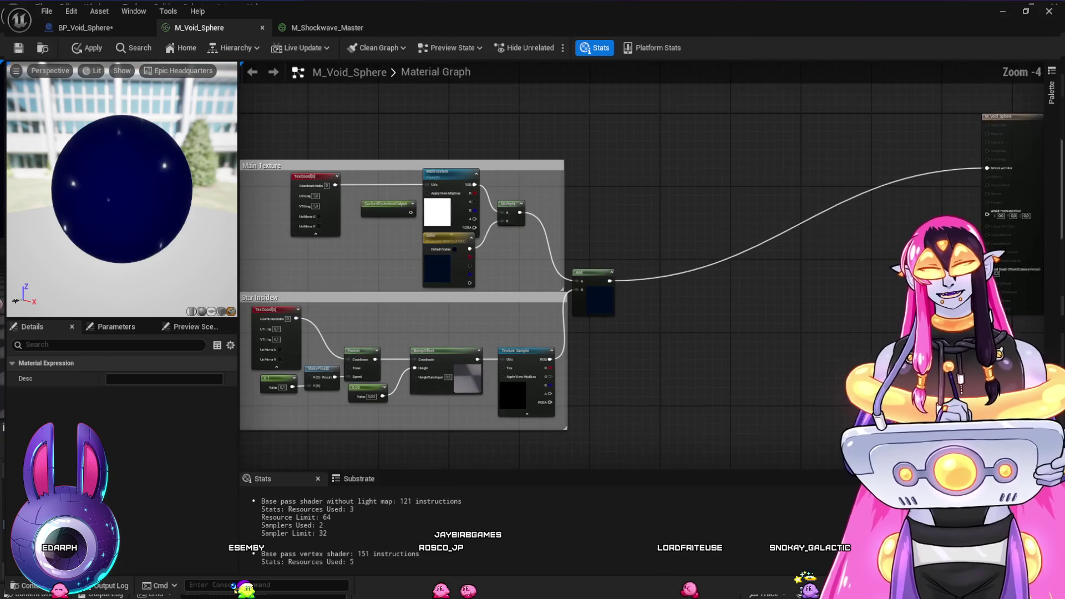
Paste a Fresnel node with exponent 5.0 and base reflect fraction 0.04 into the graph
click(739, 377)
mouse_move(739, 378)
mouse_down()
mouse_move(707, 418)
mouse_move(788, 467)
mouse_up()
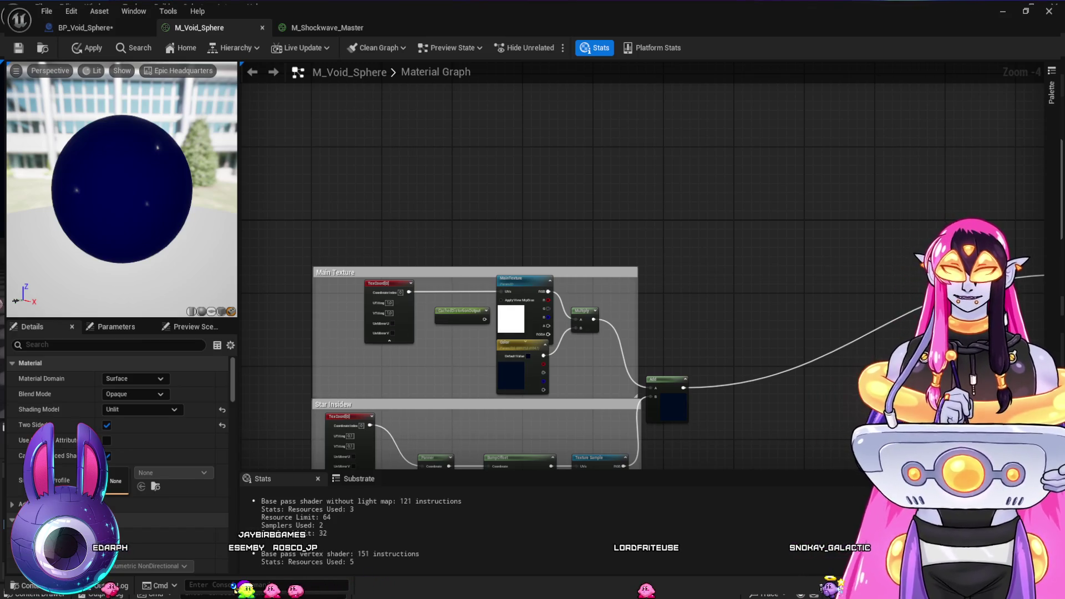
key(ctrl+v)
Position the Fresnel node above the Main Texture group
drag(494, 173, 514, 191)
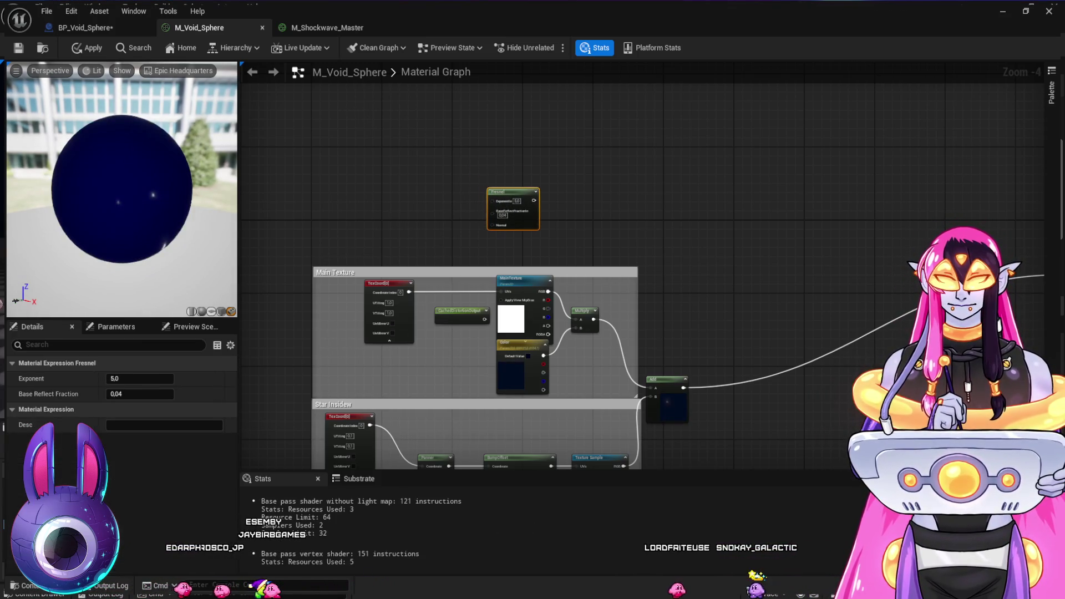
drag(611, 250, 592, 235)
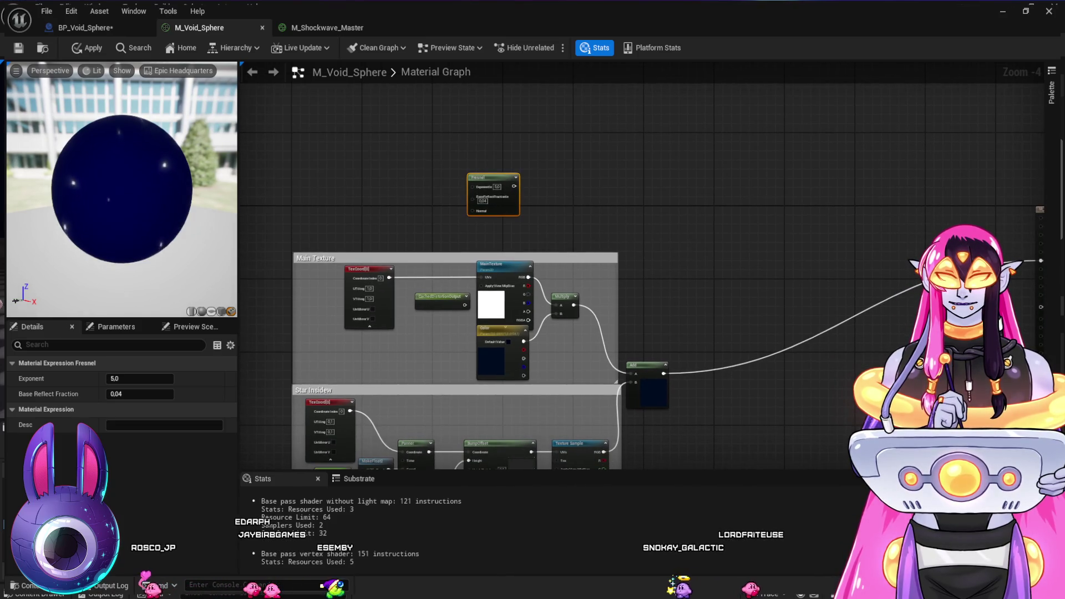
drag(488, 177, 553, 210)
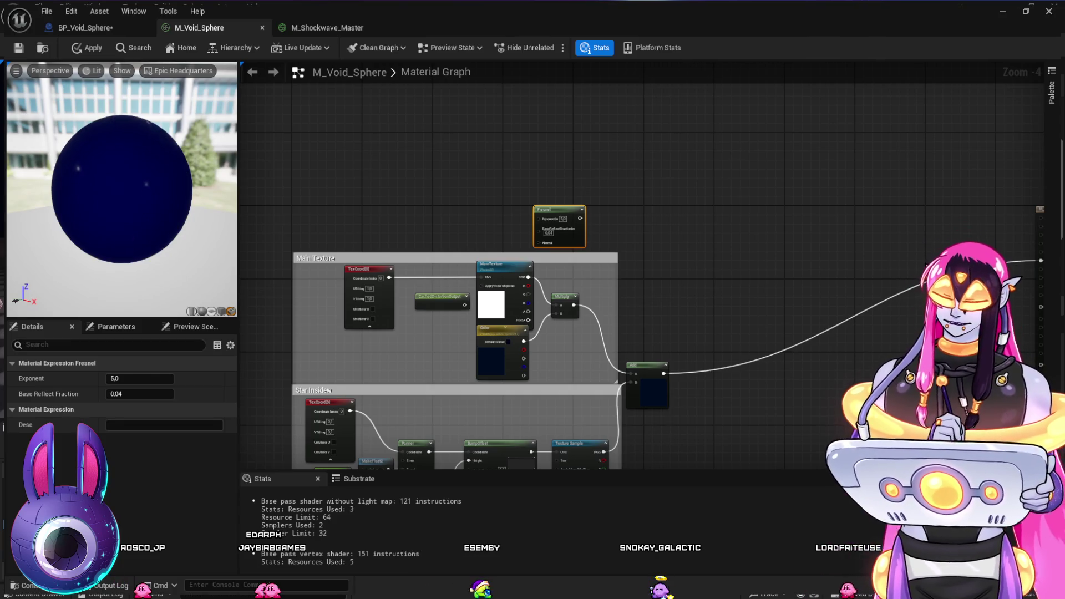
Add a new Add node that sums the texture result and Fresnel and feeds the material output
click(732, 318)
mouse_move(664, 373)
mouse_down()
mouse_move(527, 332)
mouse_move(732, 339)
mouse_up()
mouse_move(580, 218)
mouse_down()
mouse_move(707, 323)
mouse_move(733, 329)
mouse_move(1036, 261)
mouse_up()
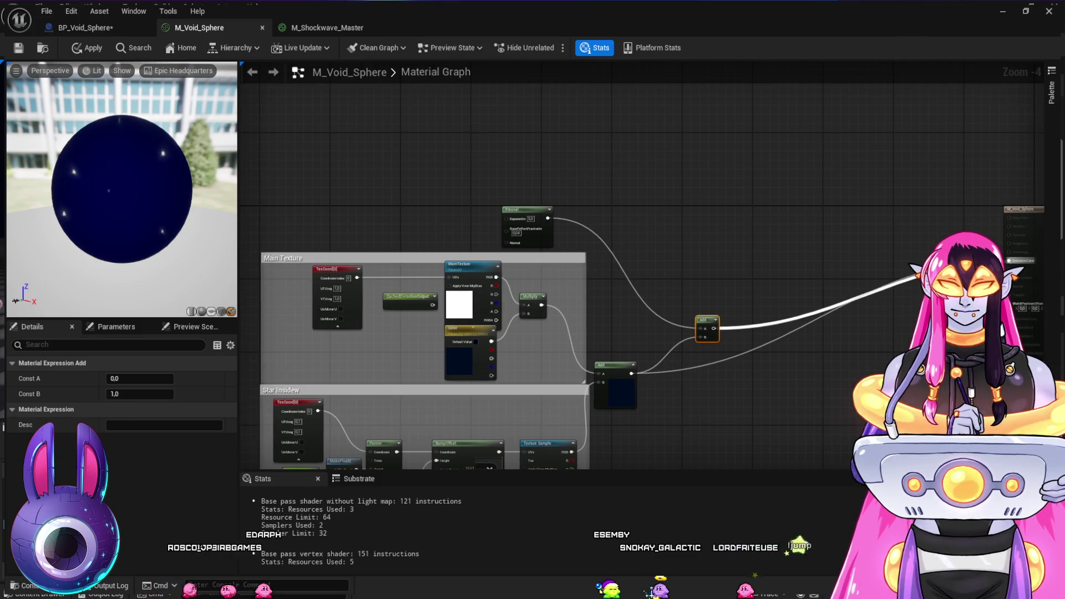
drag(708, 383, 765, 368)
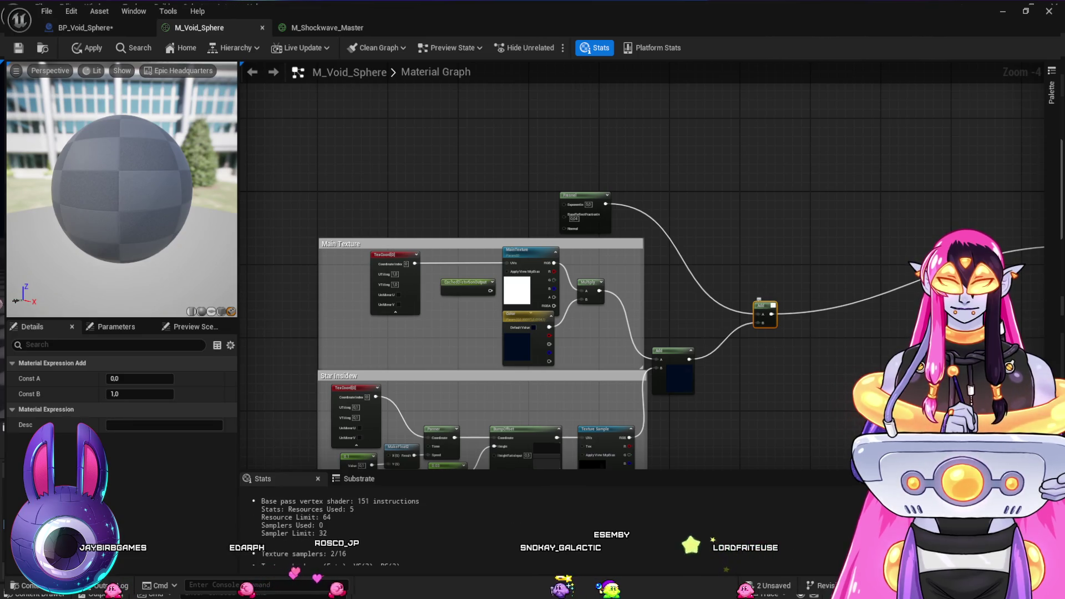
click(773, 306)
drag(722, 255, 744, 266)
scroll(715, 250, up, 3)
mouse_move(555, 187)
mouse_down()
mouse_move(554, 147)
mouse_move(636, 172)
mouse_up()
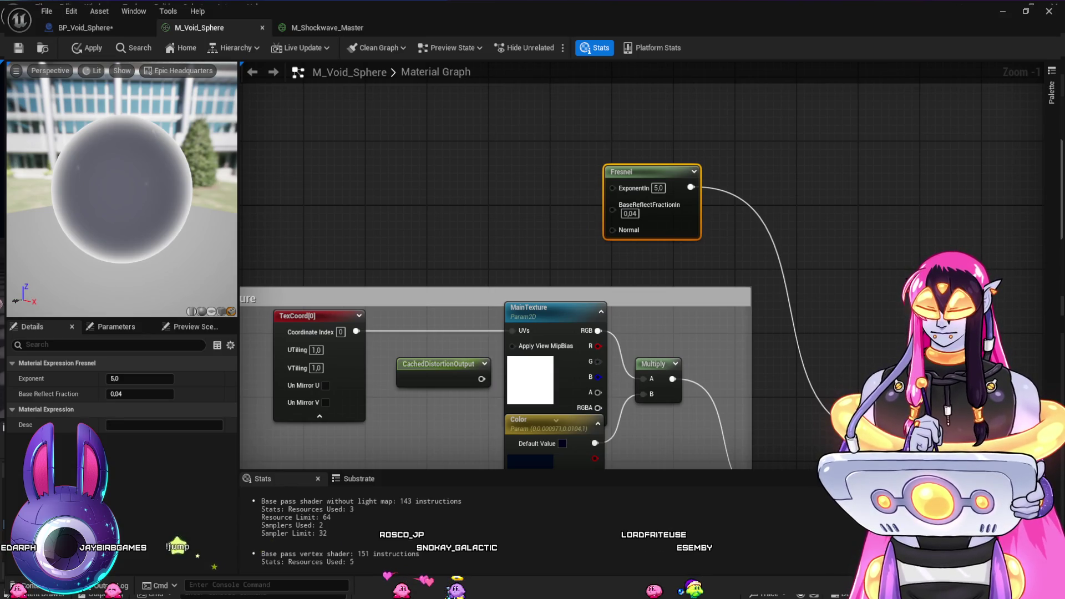
Wire a 0.5 constant into the Fresnel's ExponentIn
click(444, 156)
mouse_move(497, 172)
mouse_down()
mouse_move(605, 174)
mouse_move(612, 187)
mouse_up()
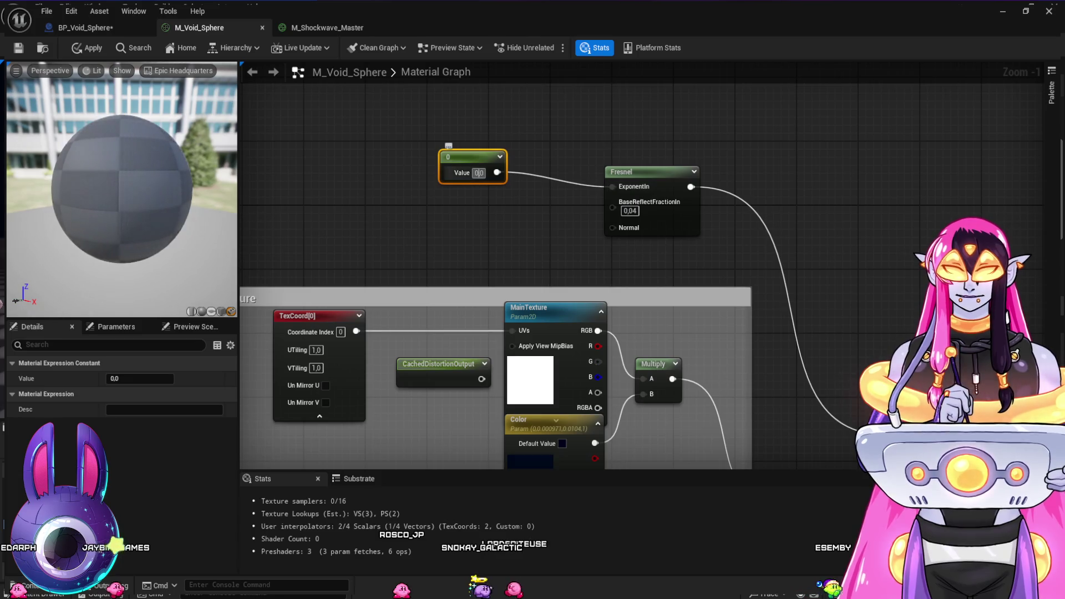
text(0.5)
key(Return)
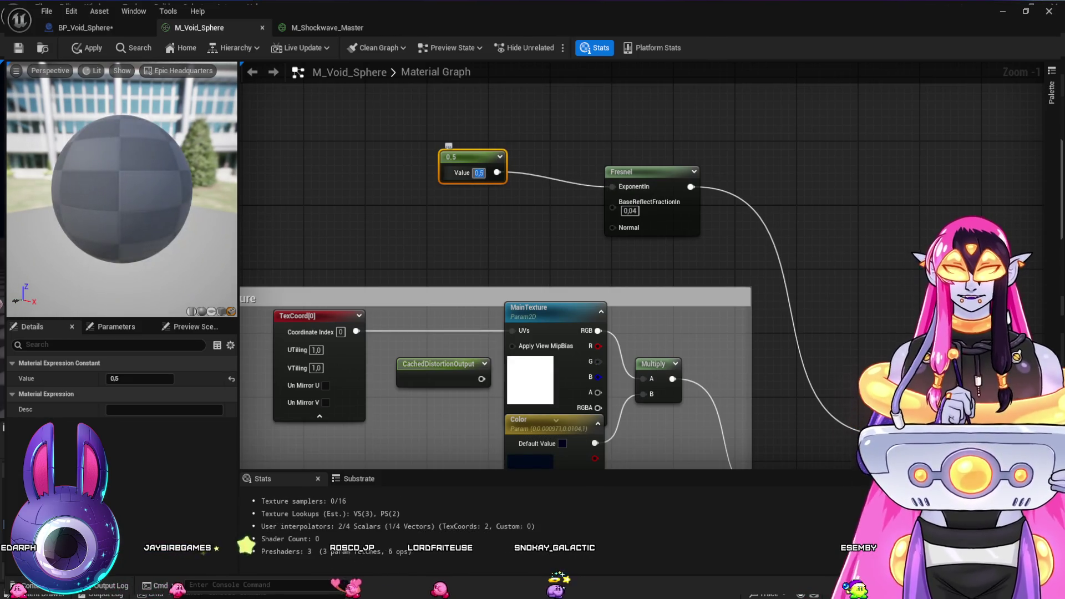
drag(472, 157, 482, 124)
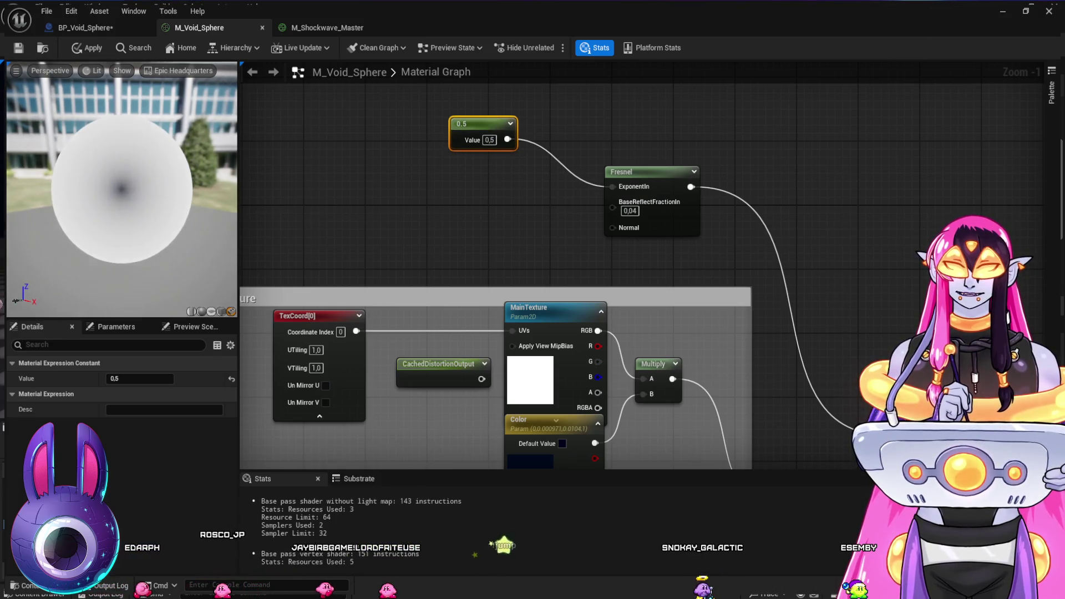
Wire a 0.04 constant into BaseReflectFractionIn and raise the exponent constant to 5
click(470, 211)
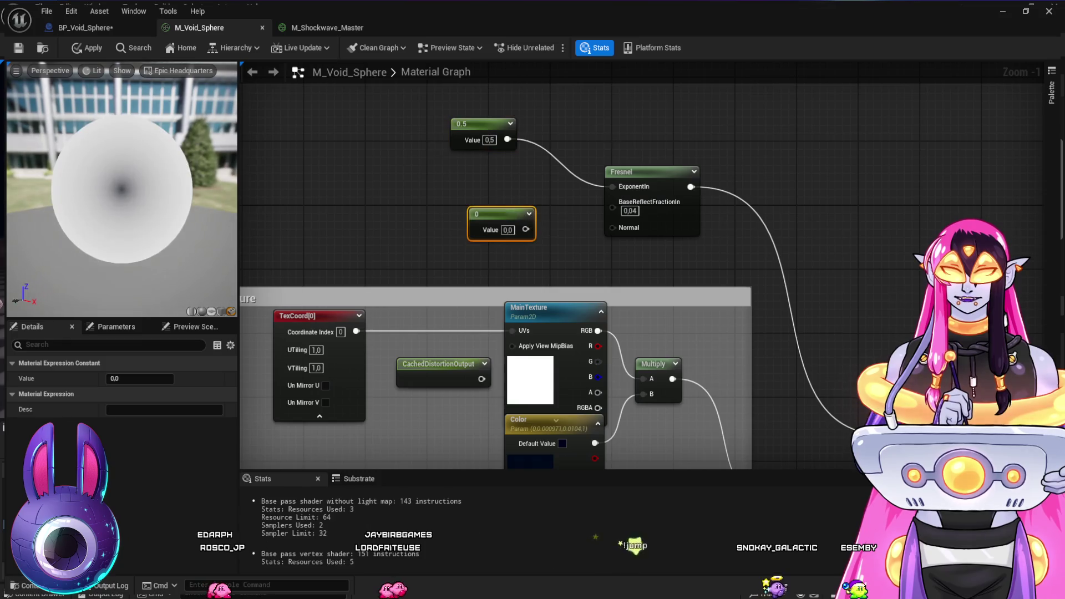
drag(526, 229, 610, 208)
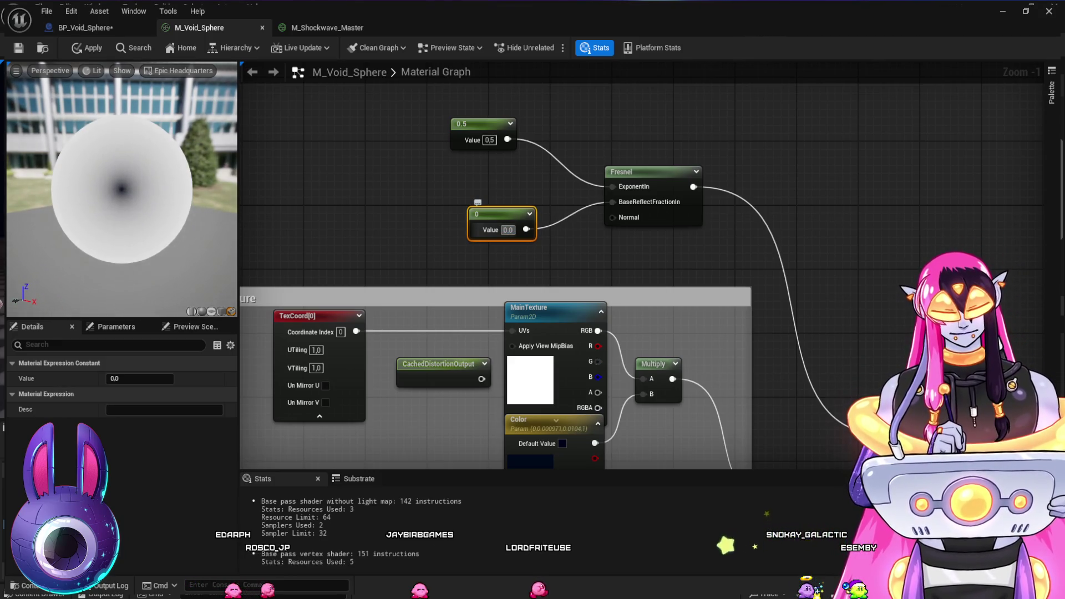
key(Return)
drag(488, 214, 470, 164)
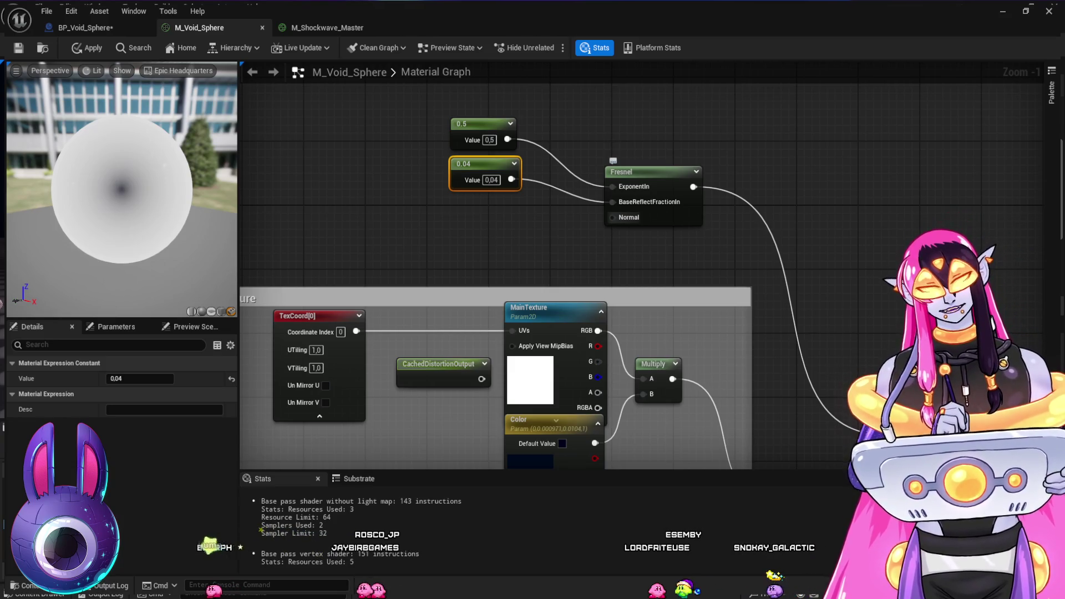
click(489, 139)
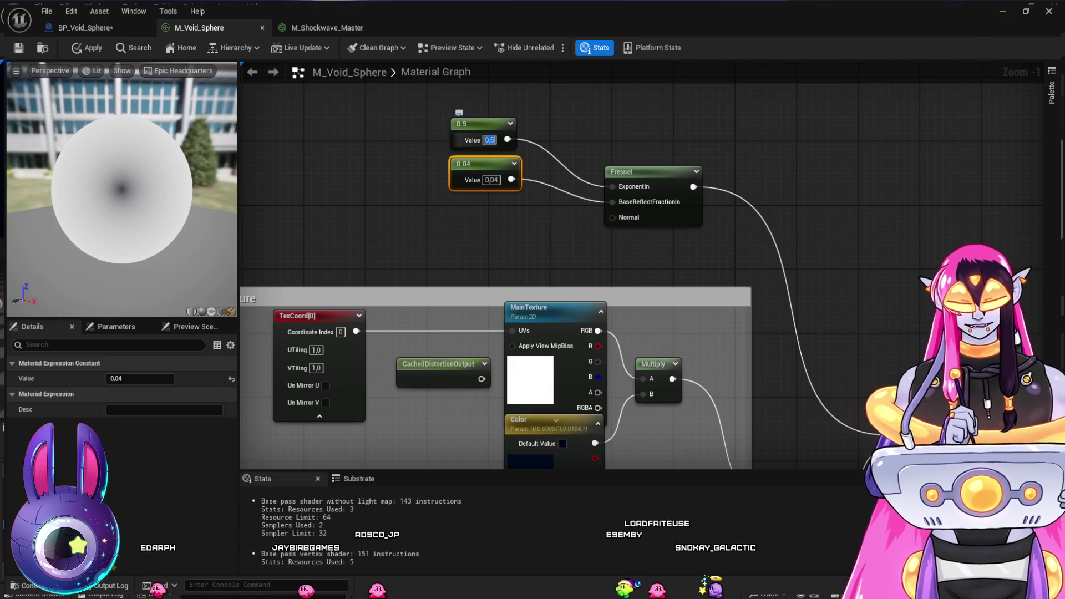
text(5)
key(Return)
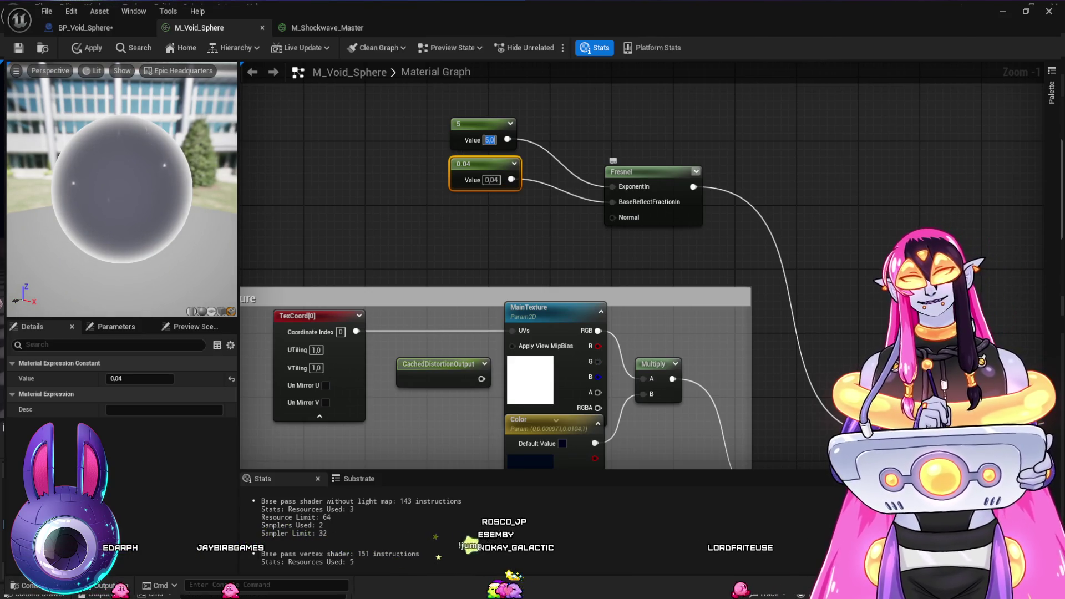
Try reflect constant values 0.168 and 0.376, then settle it at 0.1
text(0,168)
key(Return)
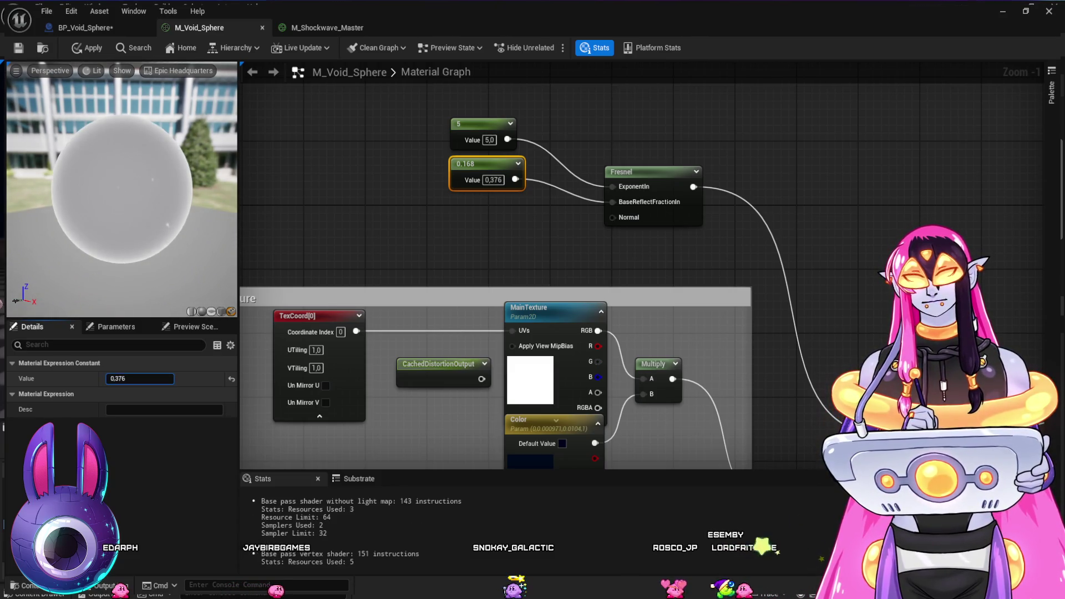
key(Return)
mouse_move(140, 378)
mouse_down()
mouse_move(117, 379)
mouse_move(127, 379)
mouse_up()
text(0)
text(.1)
key(Return)
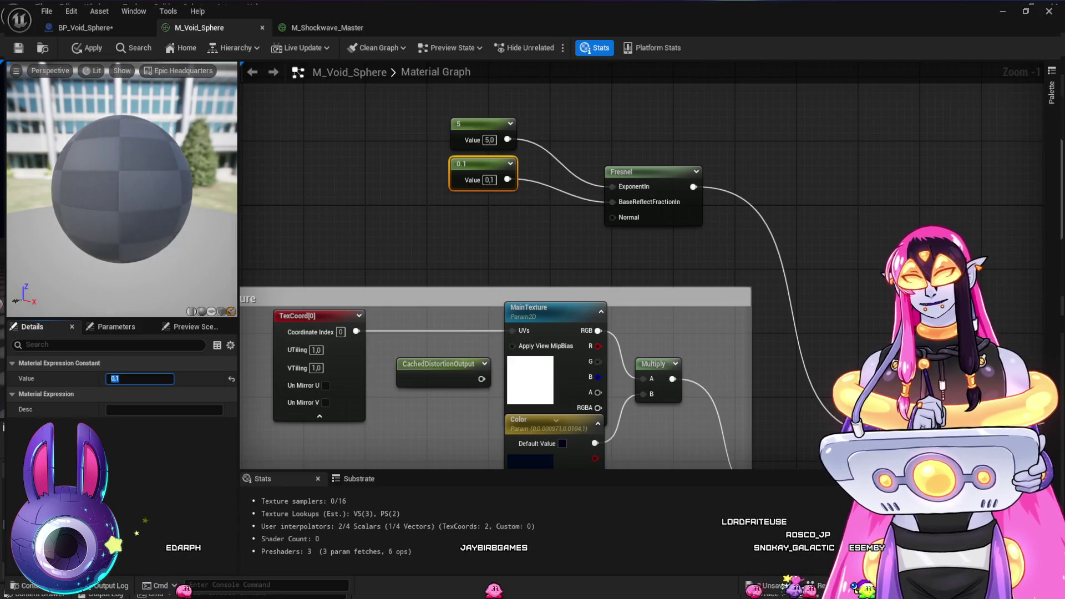
Drag the exponent constant from 5 down to about 2.57, then up to about 12.63
click(477, 124)
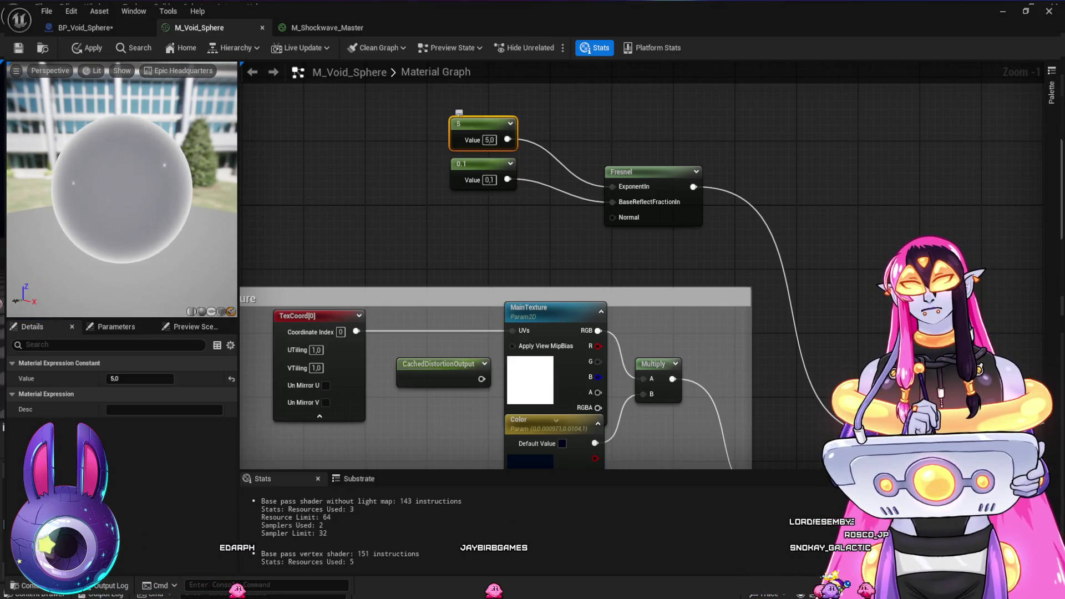
drag(140, 378, 111, 379)
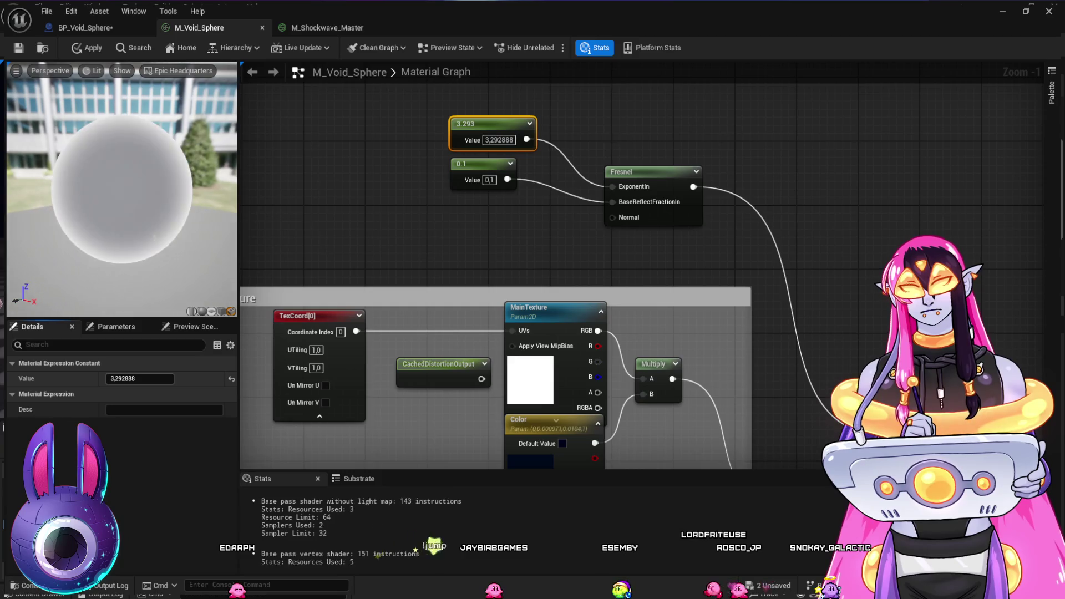
drag(111, 378, 105, 378)
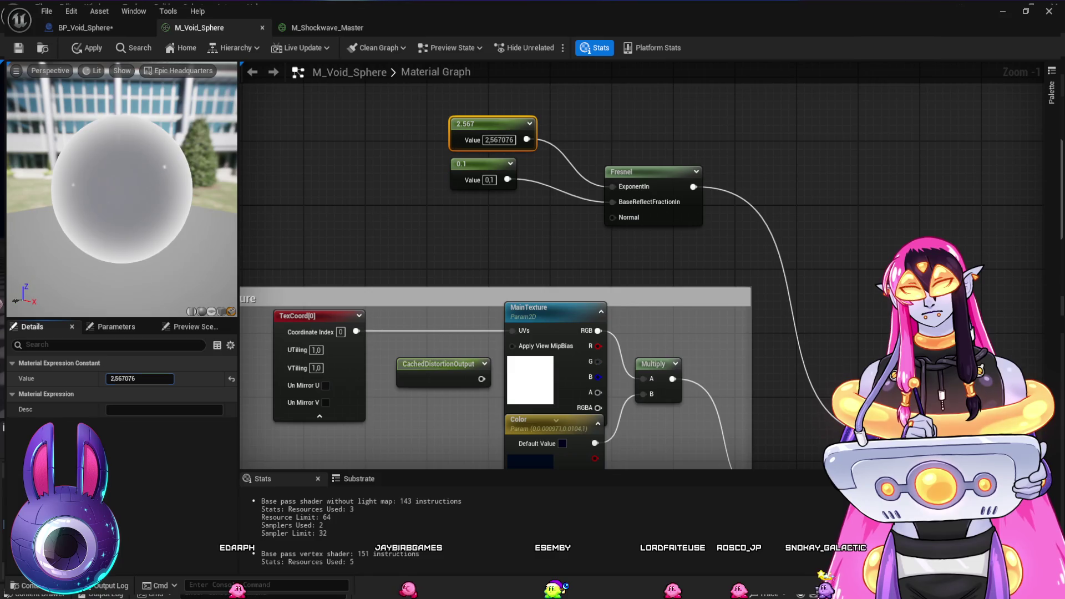
drag(140, 378, 167, 379)
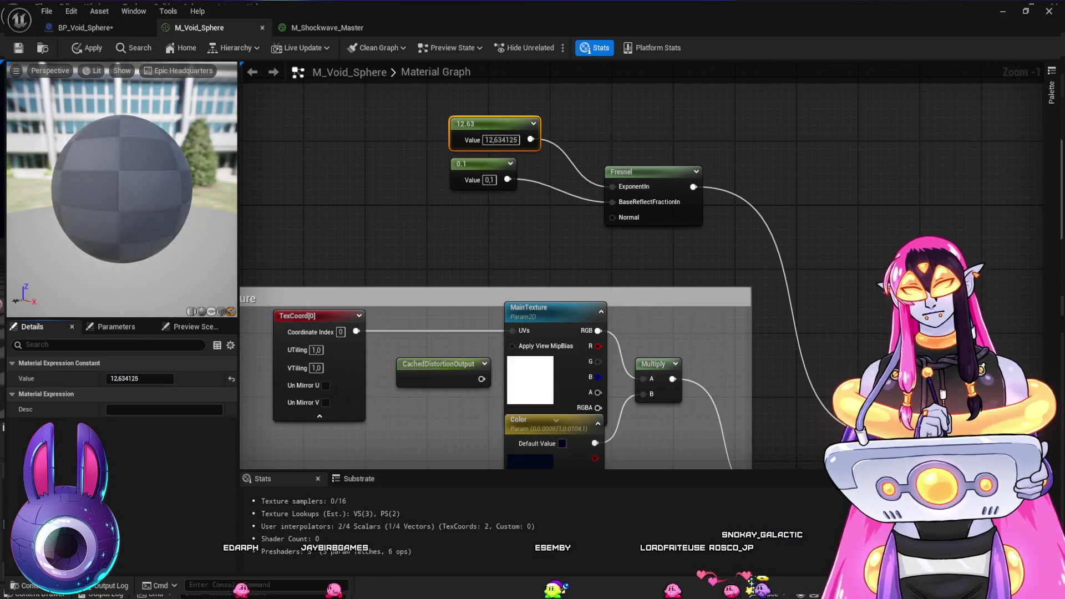
Nudge the Fresnel node slightly and preview its output on its own
drag(638, 172, 622, 164)
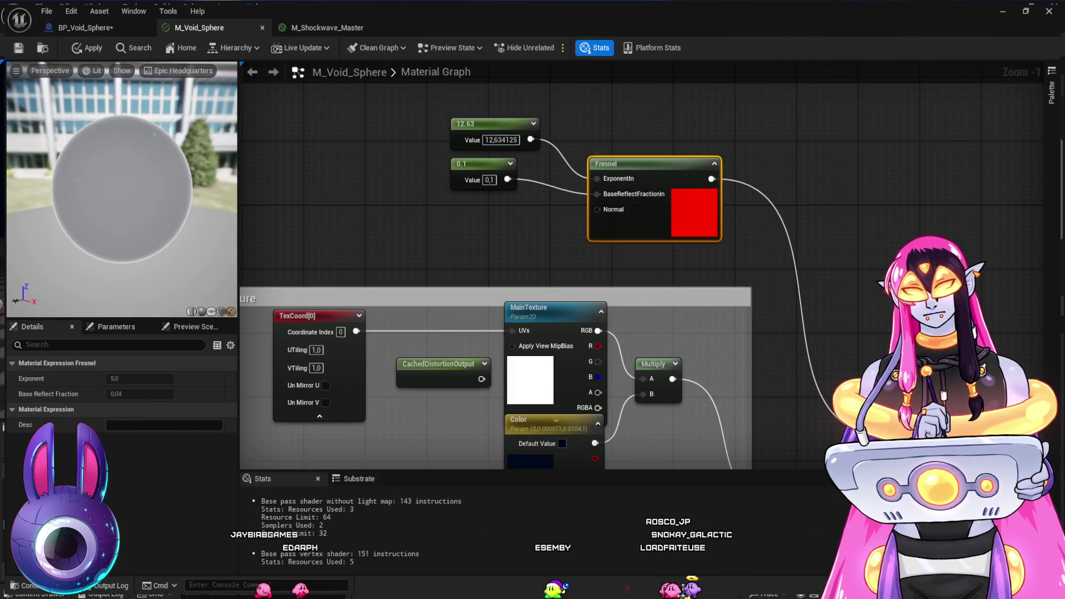
key(space)
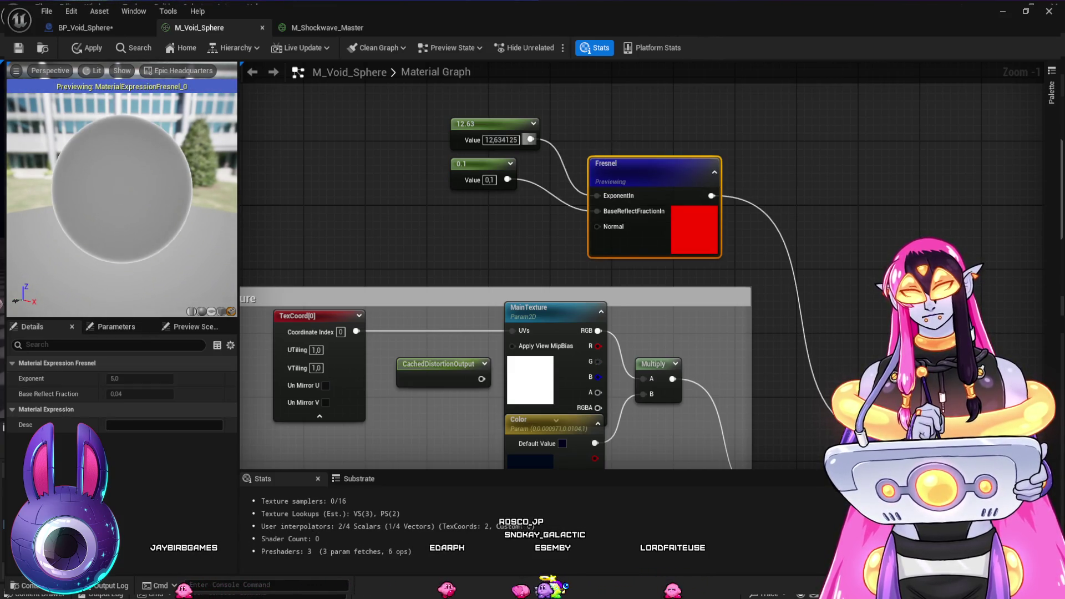
click(494, 132)
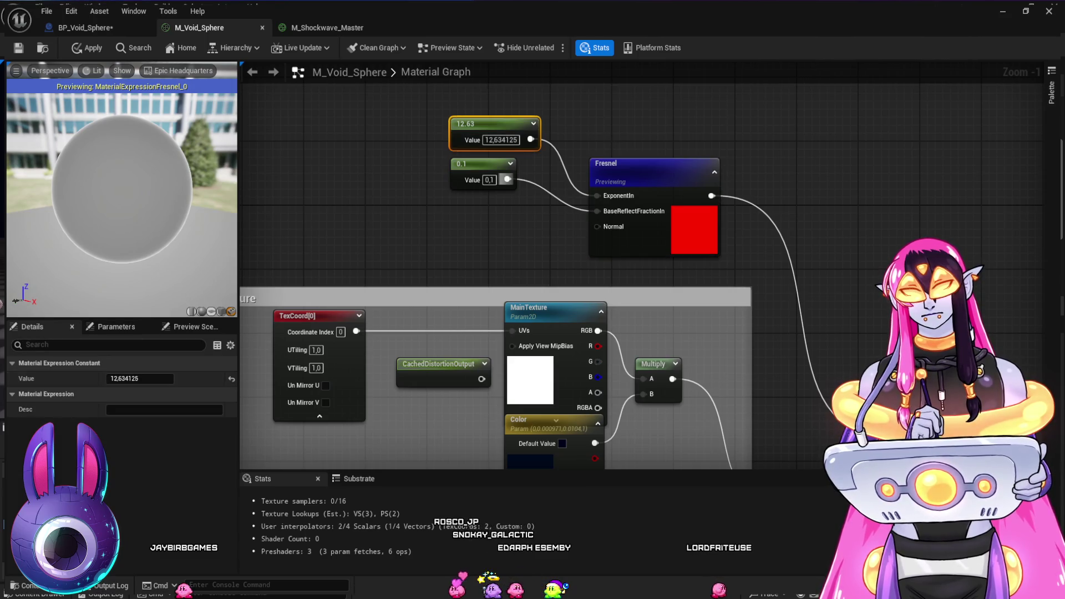
Try the reflect constant at 0.38 and the exponent constant at 0.2
click(483, 163)
click(138, 378)
text(0.38)
key(Return)
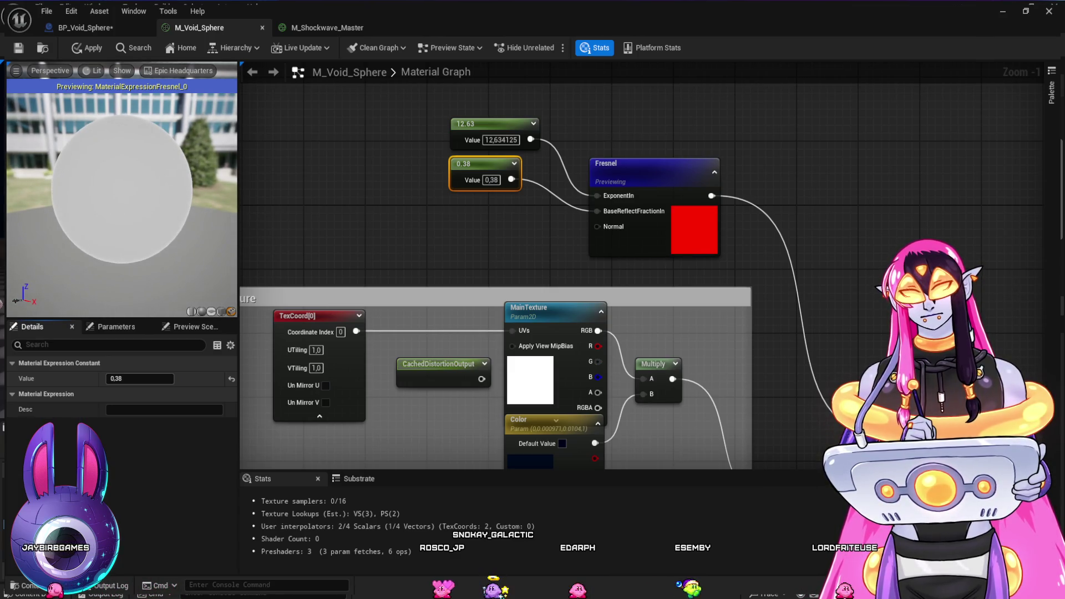
click(488, 124)
click(139, 378)
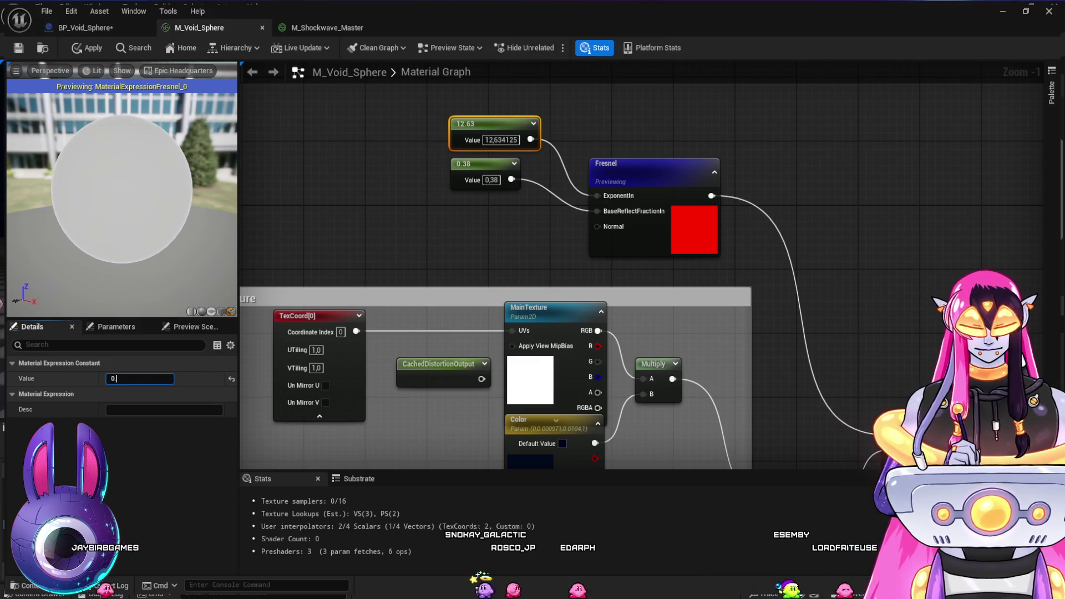
text(.2)
key(Return)
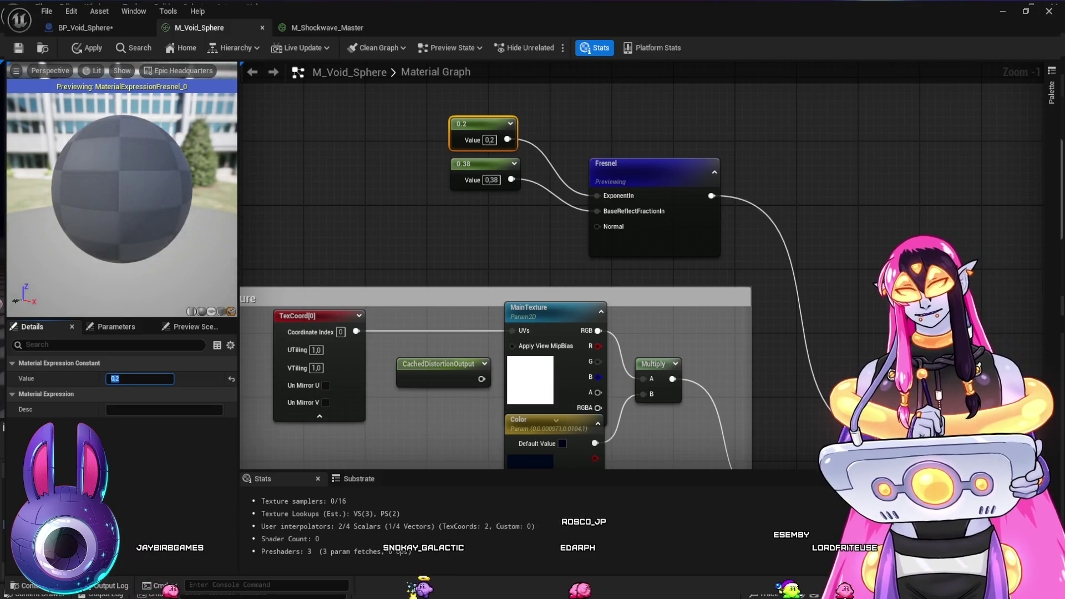
Set reflect to 0.14 and the exponent to 5, then 10, and select the Fresnel node to stop previewing it
click(491, 180)
text(0.14)
key(Return)
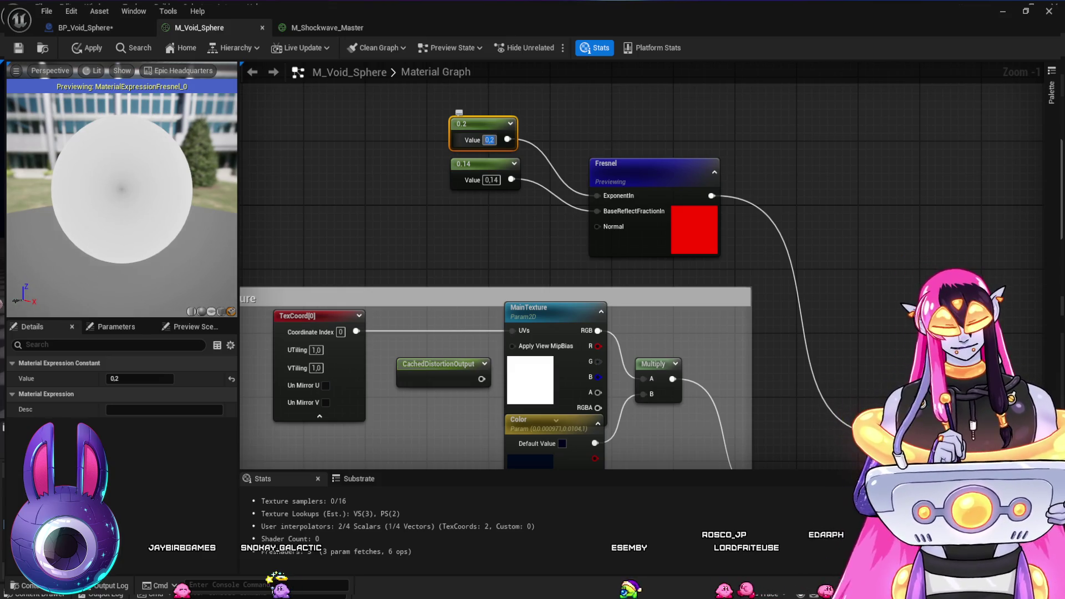
text(5)
key(Return)
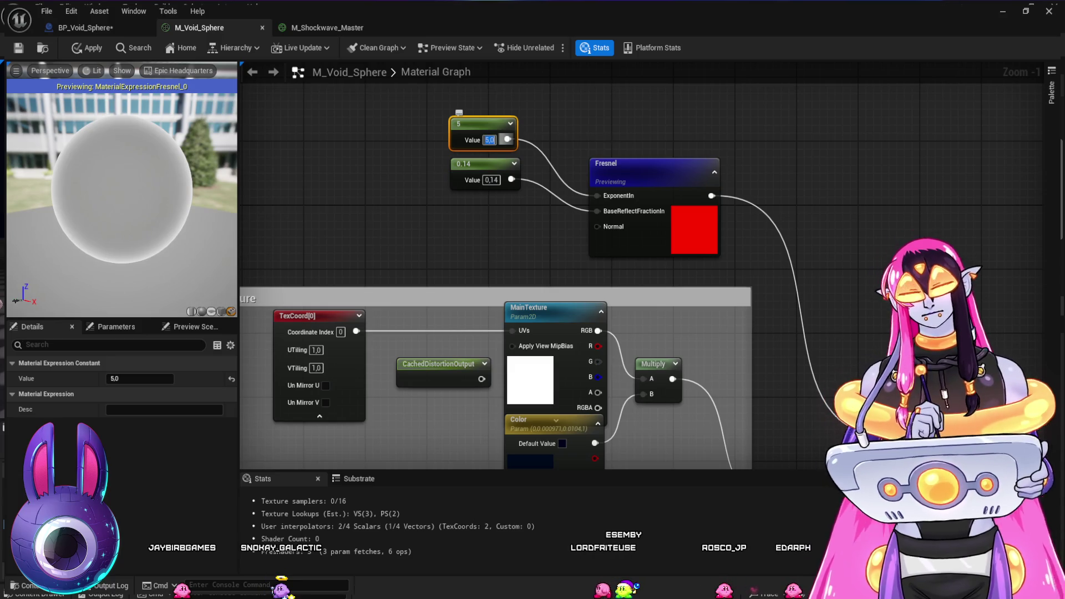
text(10)
key(Return)
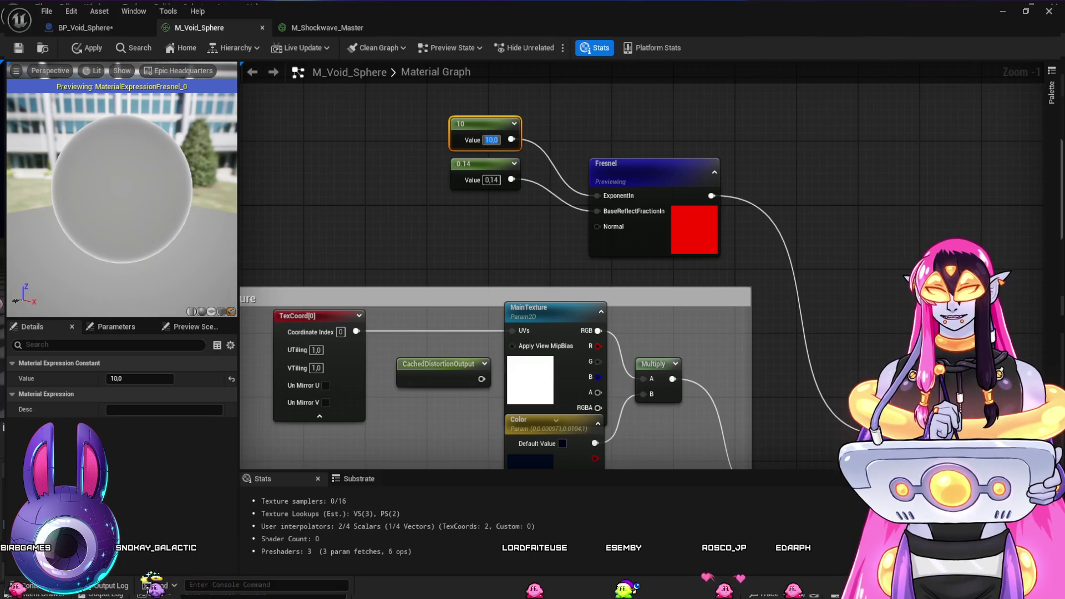
click(639, 164)
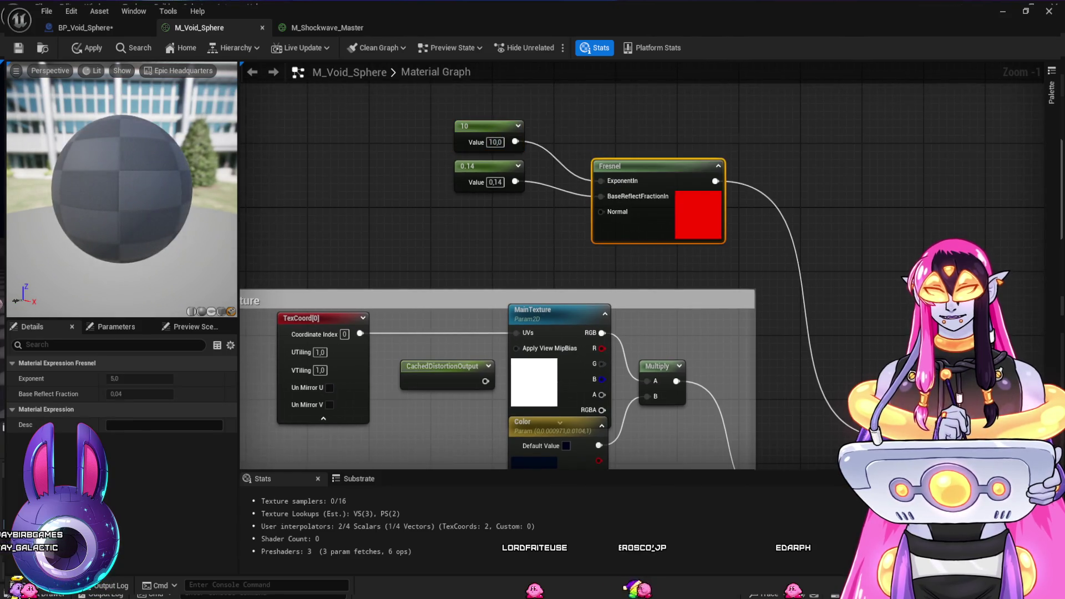
Set the exponent to 20 and the reflect constant to 0, then 0.1, orbiting the preview sphere
drag(865, 177, 825, 168)
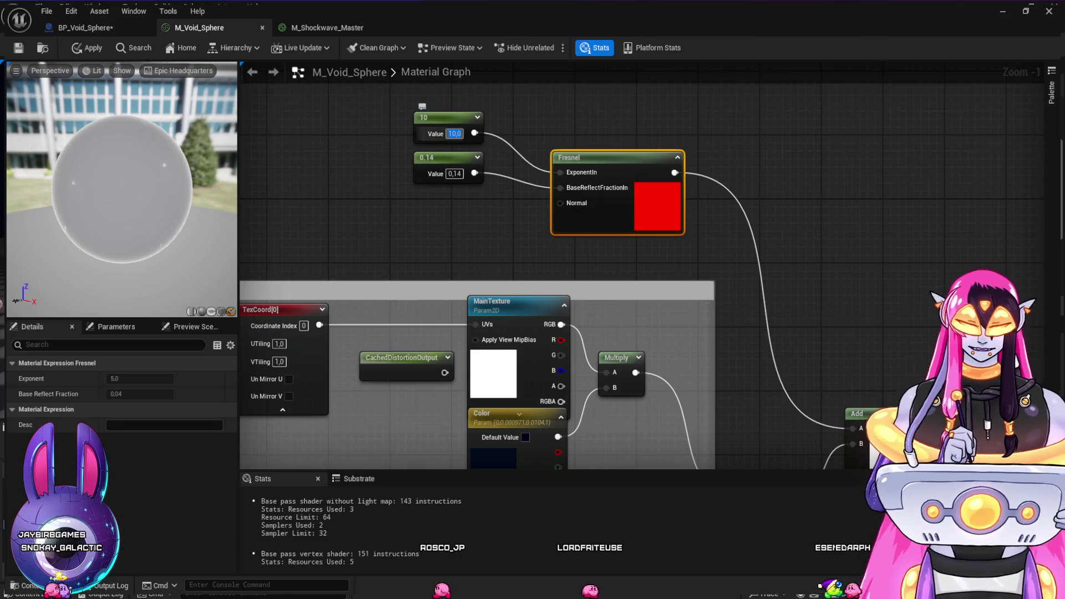
text(20)
key(Return)
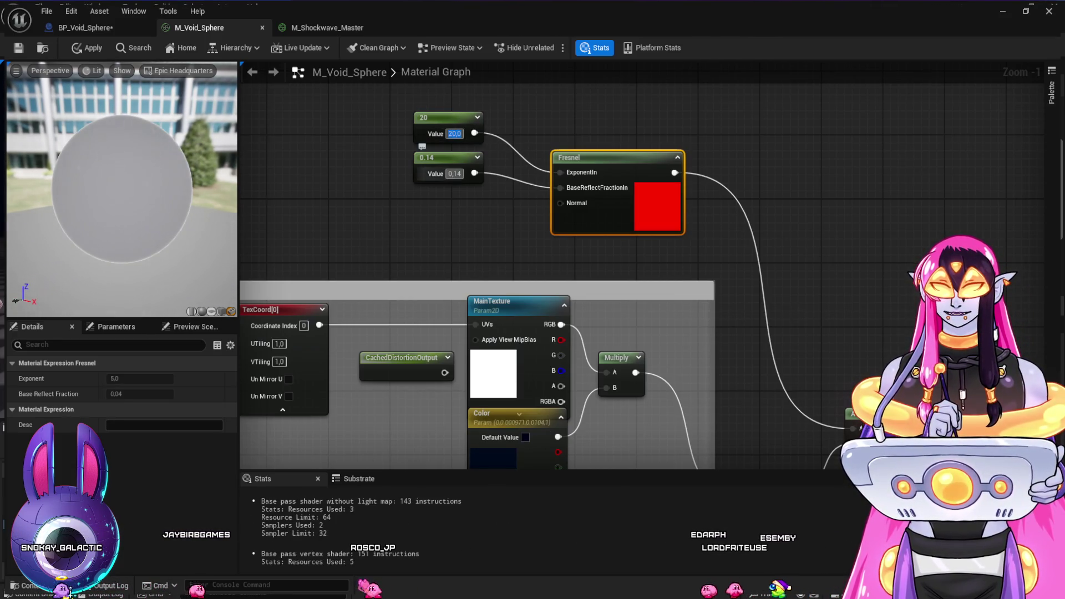
drag(454, 174, 470, 174)
text(0)
key(Return)
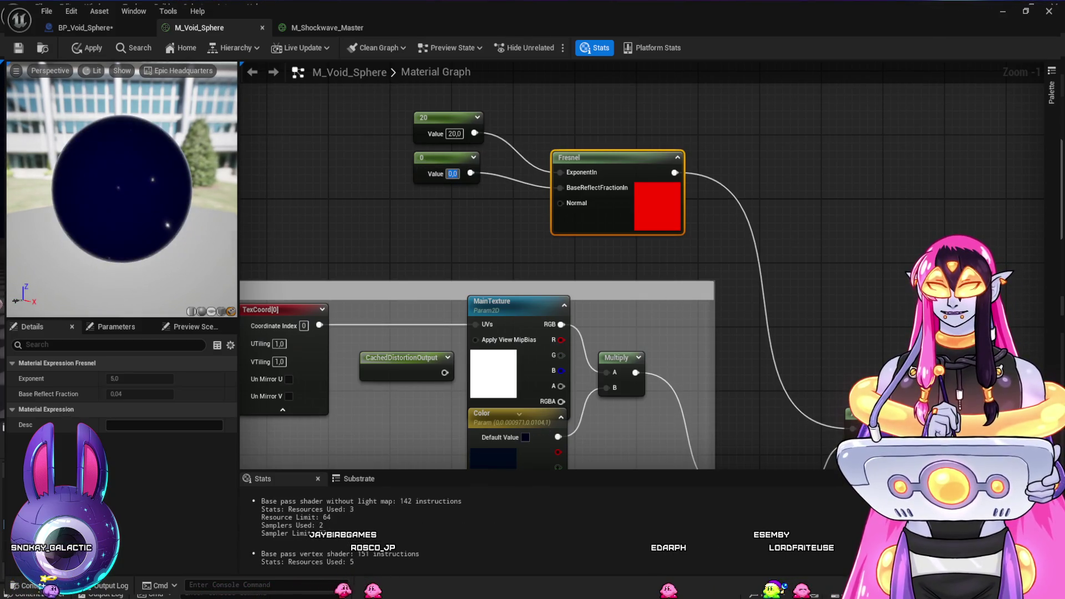
drag(122, 189, 205, 185)
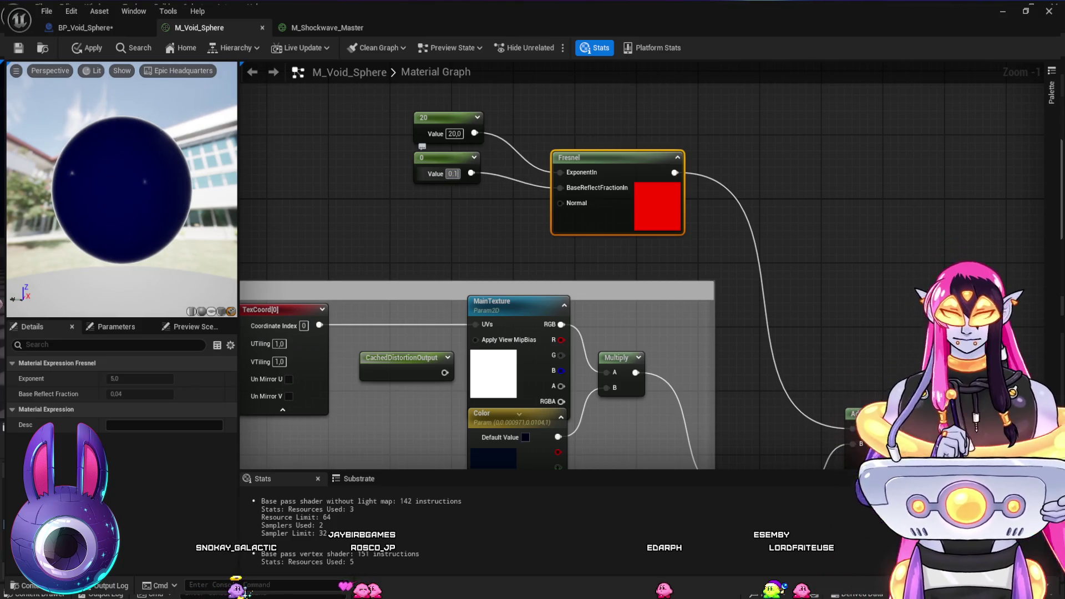
key(Return)
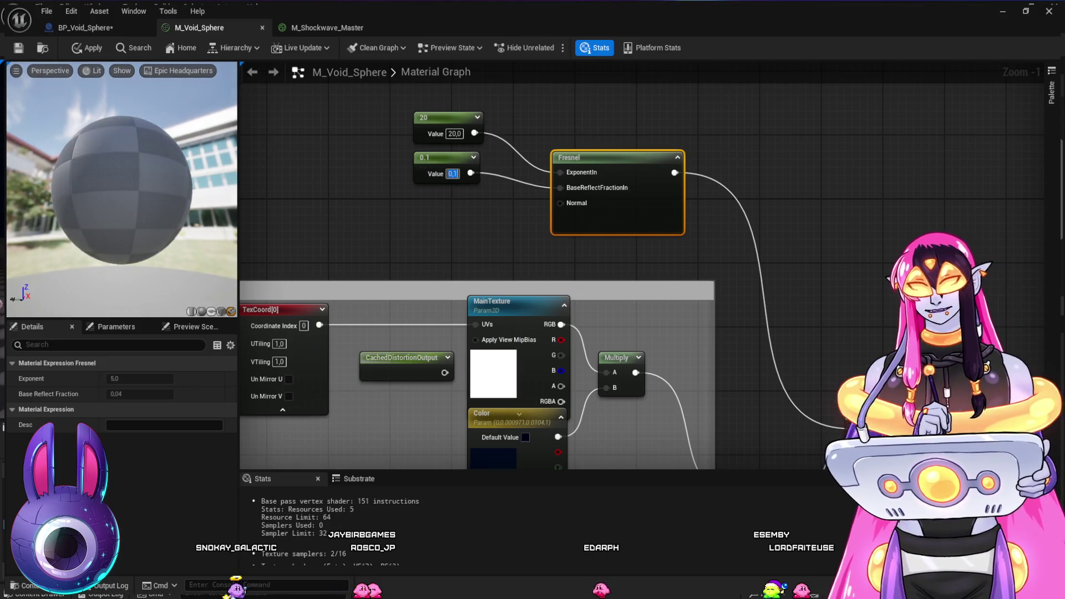
mouse_move(122, 189)
mouse_down()
mouse_move(194, 188)
mouse_move(178, 156)
mouse_move(189, 194)
mouse_up()
Try reflect values 0 and 0.05, settle reflect at 0, and set the exponent to 5
key(BackSpace)
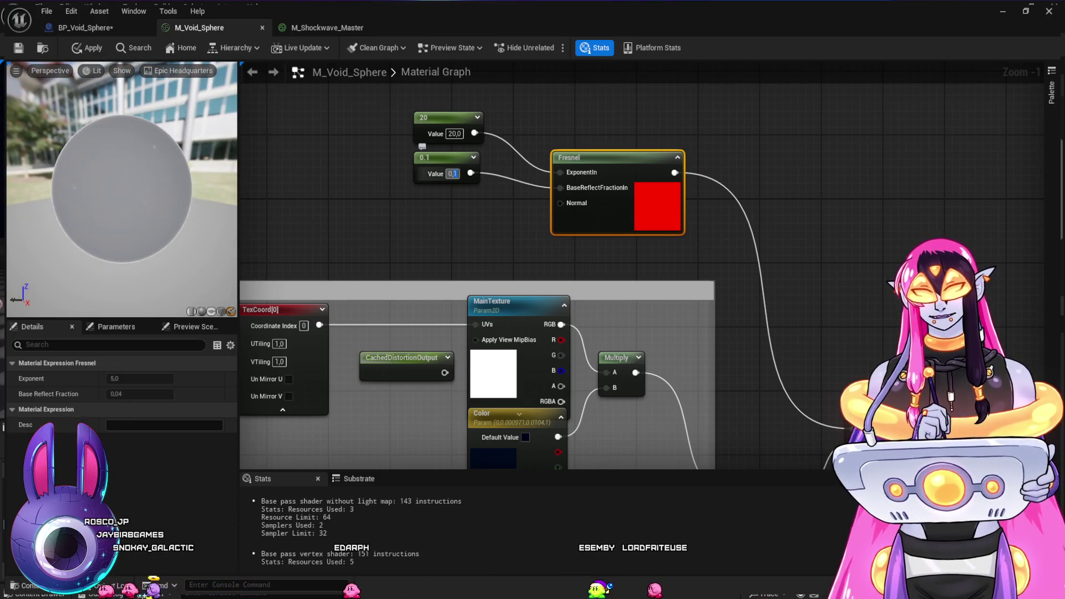
text(0)
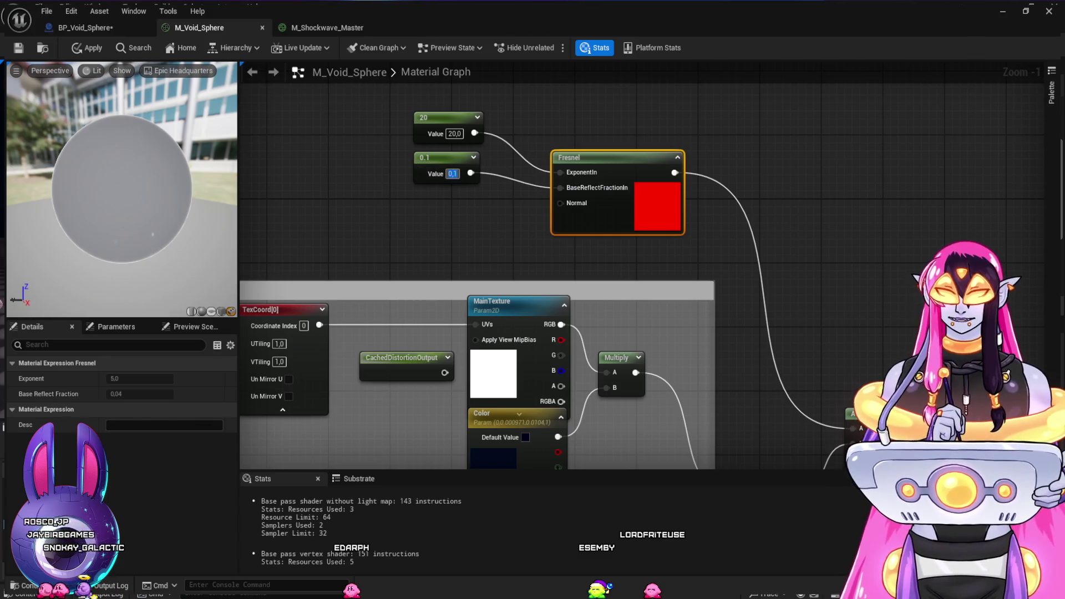
key(Return)
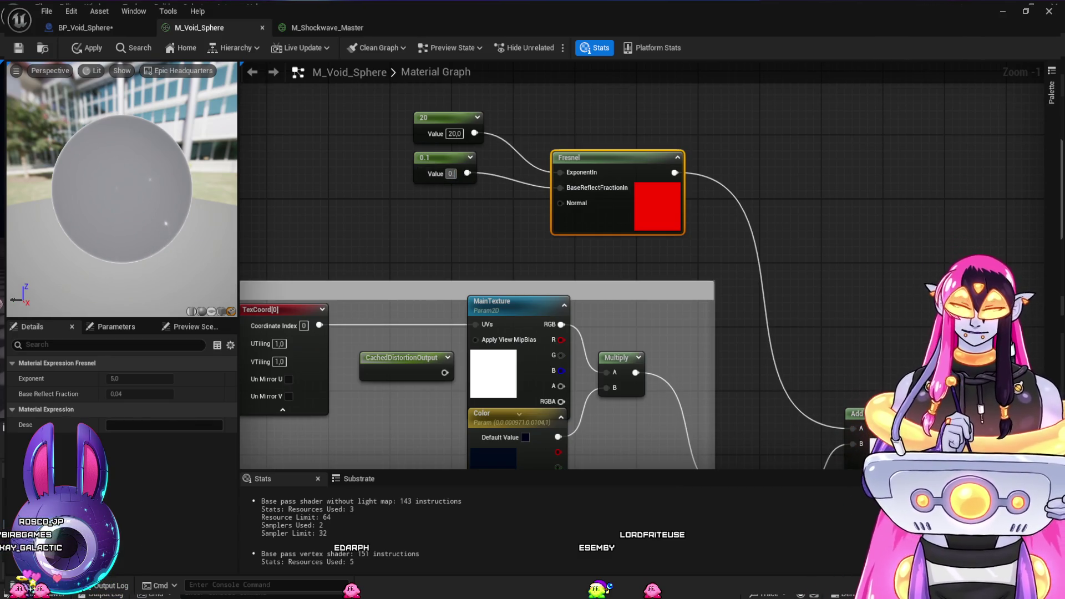
text(5)
key(Return)
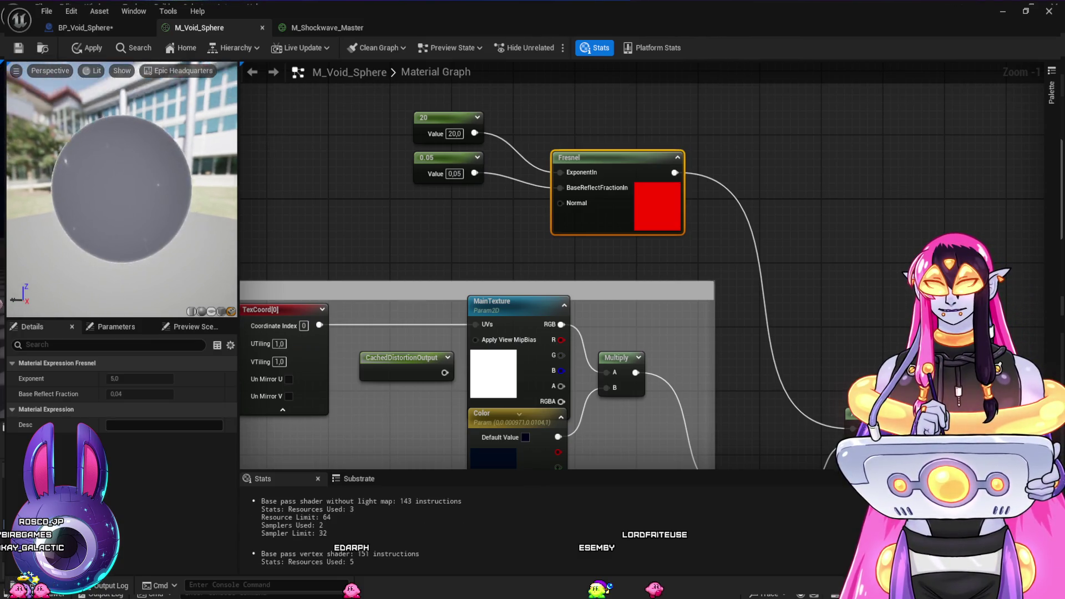
text(0)
key(Return)
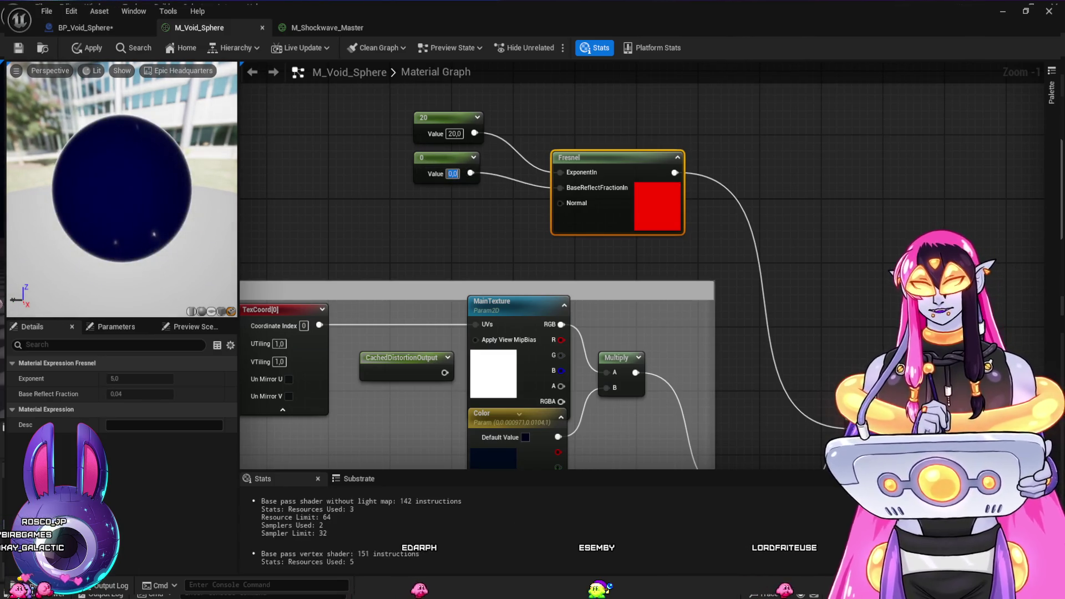
click(455, 134)
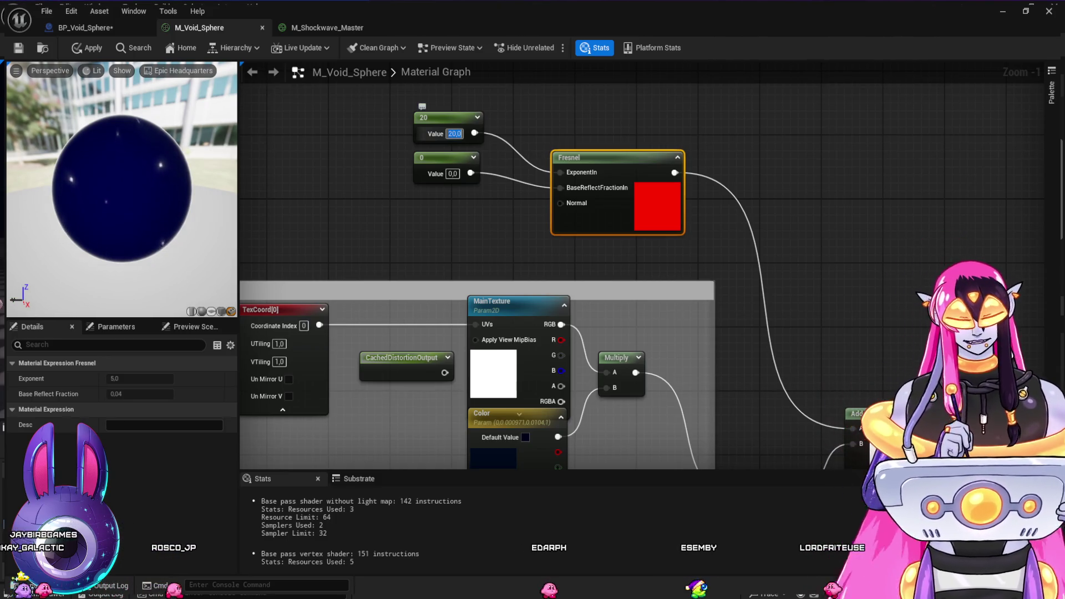
text(5)
key(Return)
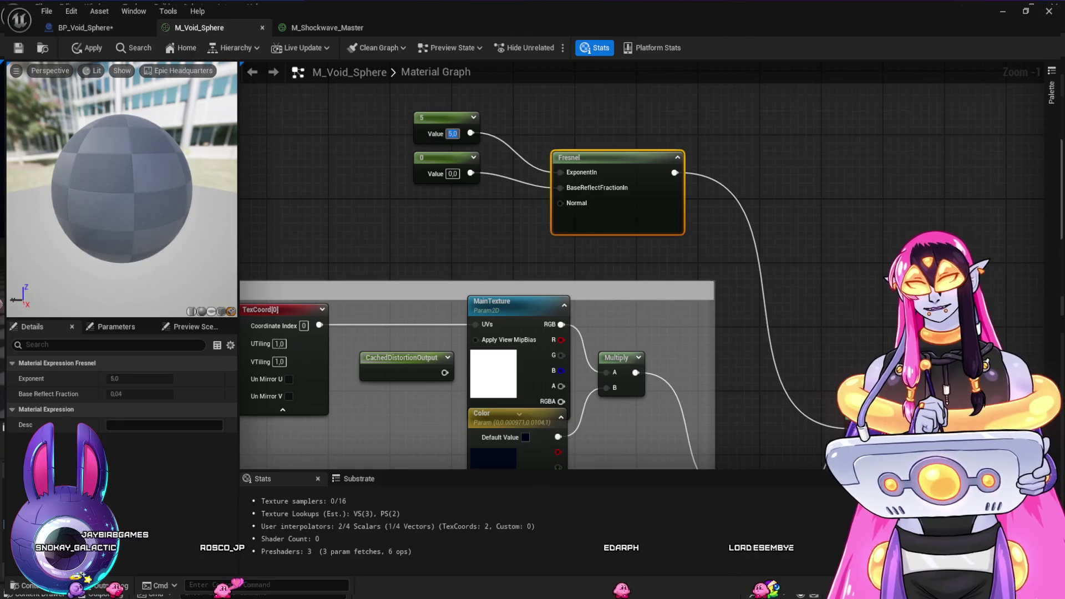
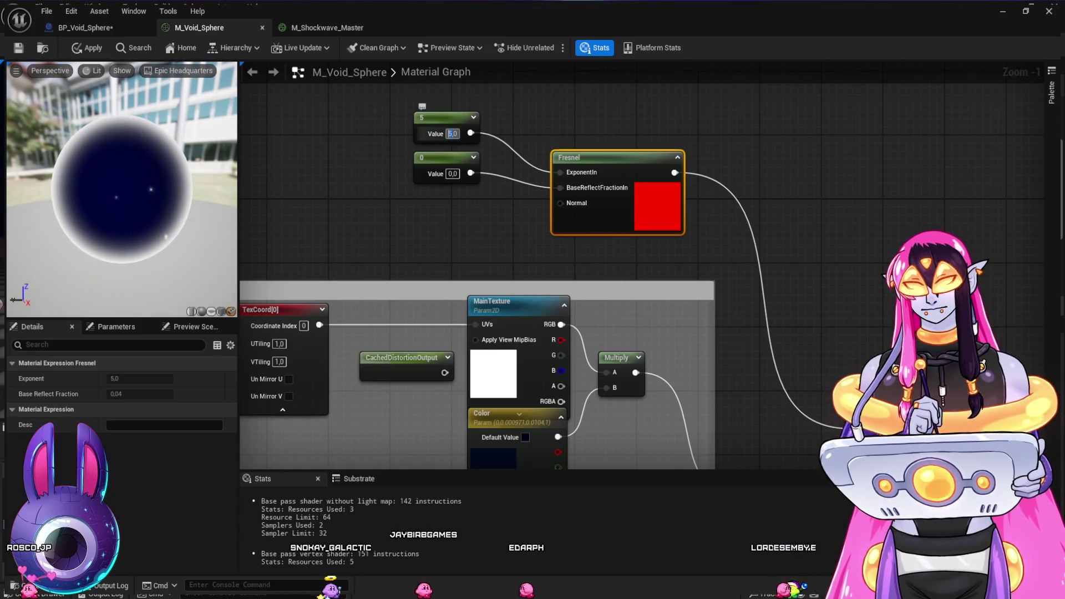
Try Fresnel exponent constant values 2 and 10, then settle on 7
text(2)
key(Return)
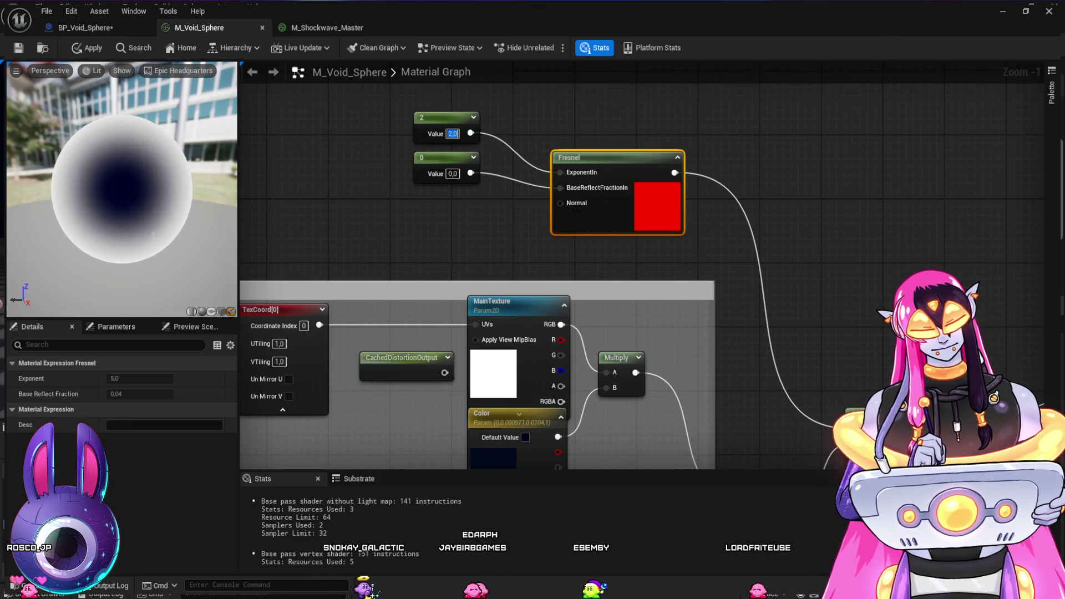
text(10)
key(Return)
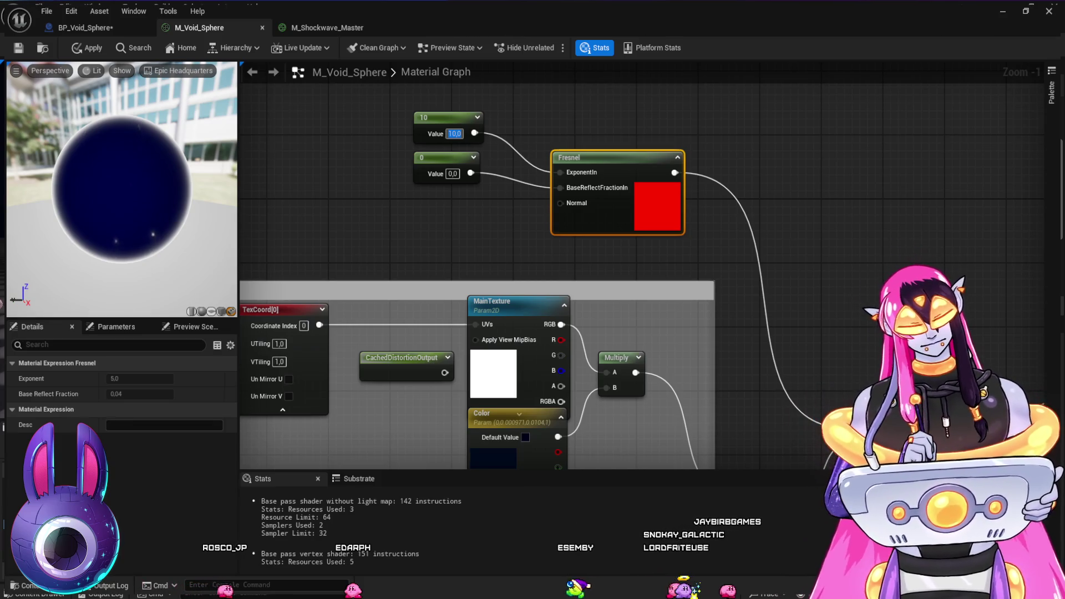
text(7)
key(Return)
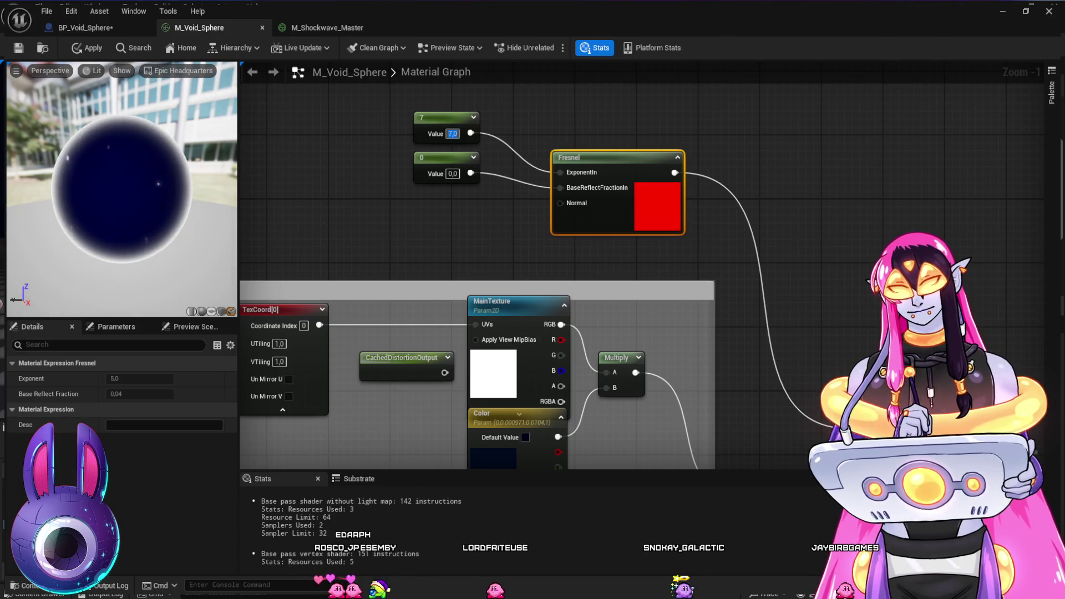
Add a Multiply node beside the Fresnel, wire the Fresnel output into A, and drop in a Constant3Vector
mouse_move(785, 268)
mouse_down()
mouse_move(678, 144)
mouse_move(727, 169)
mouse_move(759, 281)
mouse_move(749, 301)
mouse_up()
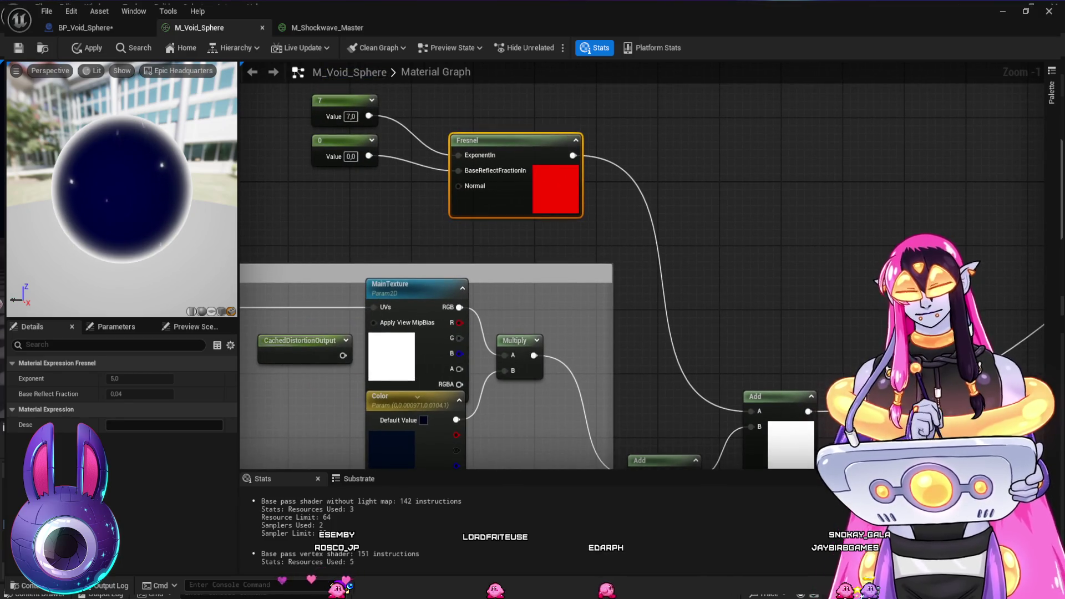
click(668, 172)
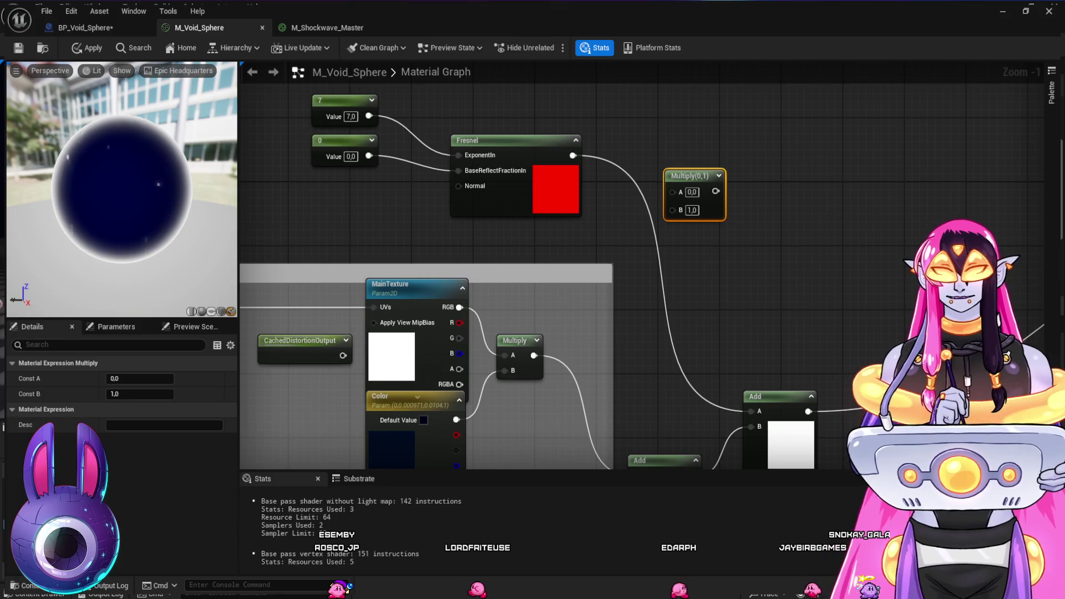
drag(573, 155, 672, 191)
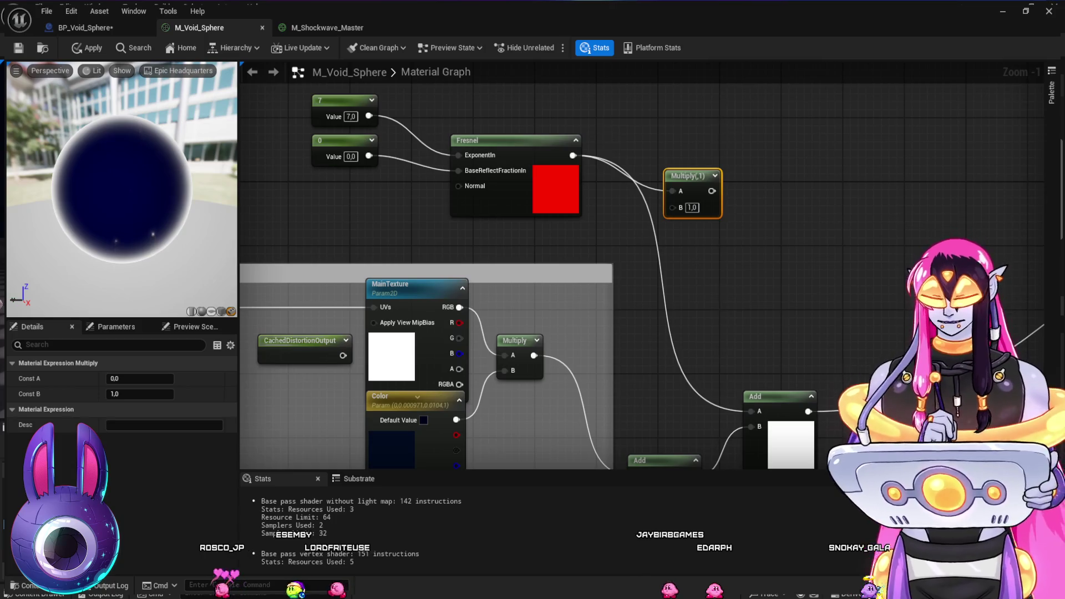
click(557, 250)
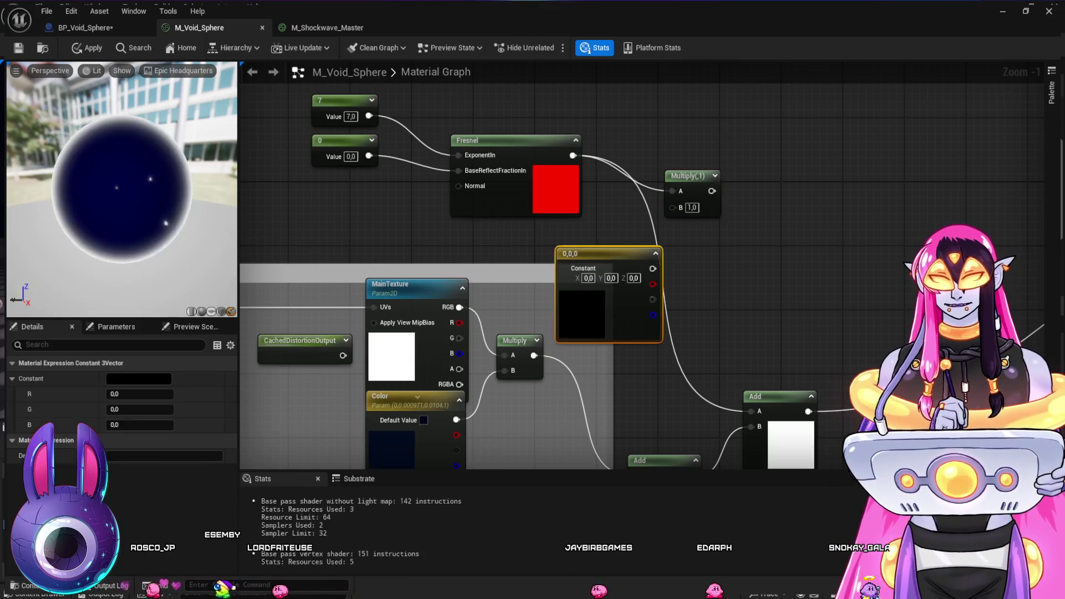
Set the colour constant to 0, 0.265, 1.5, wire it to Multiply B, and Multiply into Add
drag(566, 247, 512, 221)
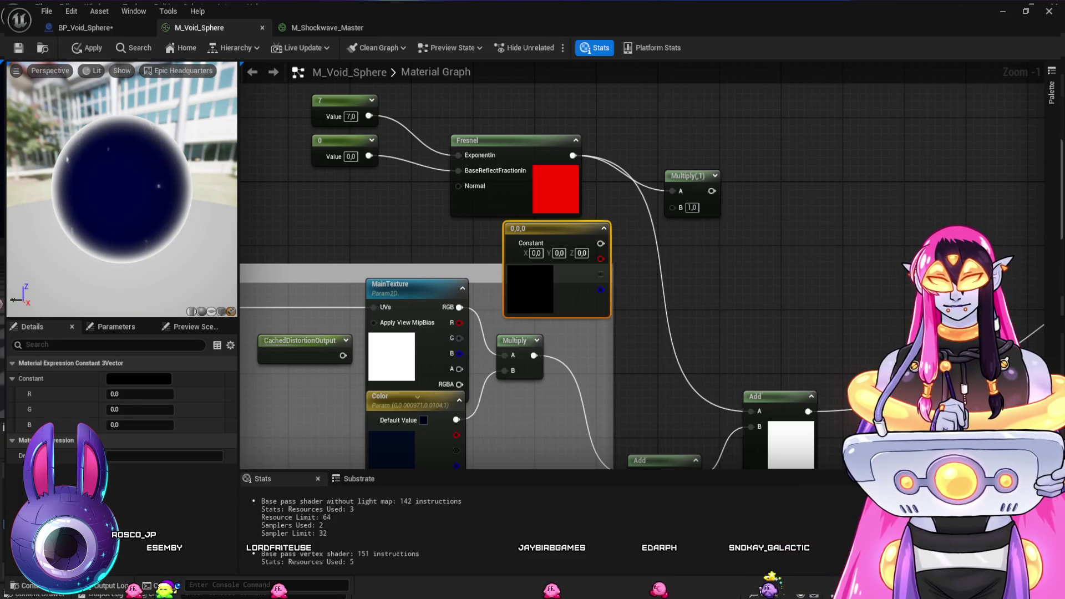
key(ctrl+v)
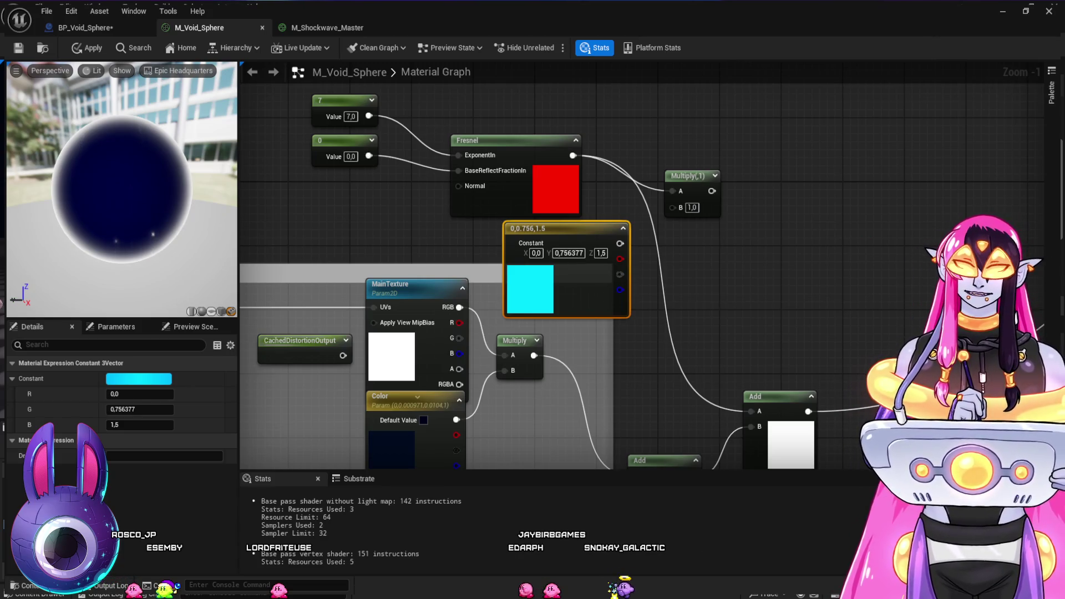
drag(139, 410, 122, 410)
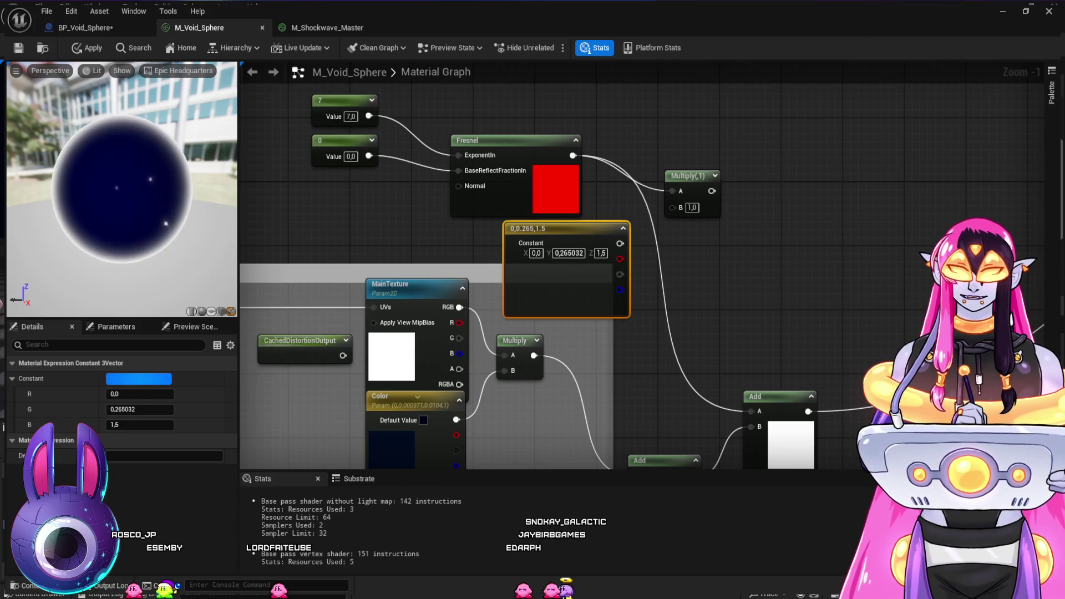
mouse_move(620, 243)
mouse_down()
mouse_move(672, 207)
mouse_move(743, 395)
mouse_up()
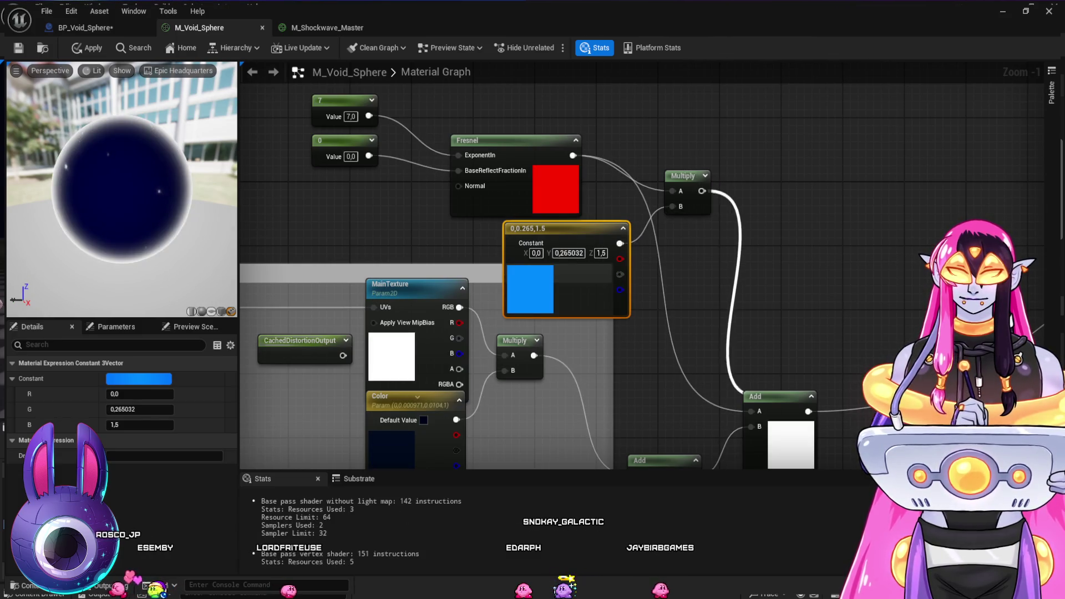
mouse_move(555, 228)
mouse_down()
mouse_move(532, 236)
mouse_move(509, 221)
mouse_move(519, 347)
mouse_move(512, 171)
mouse_up()
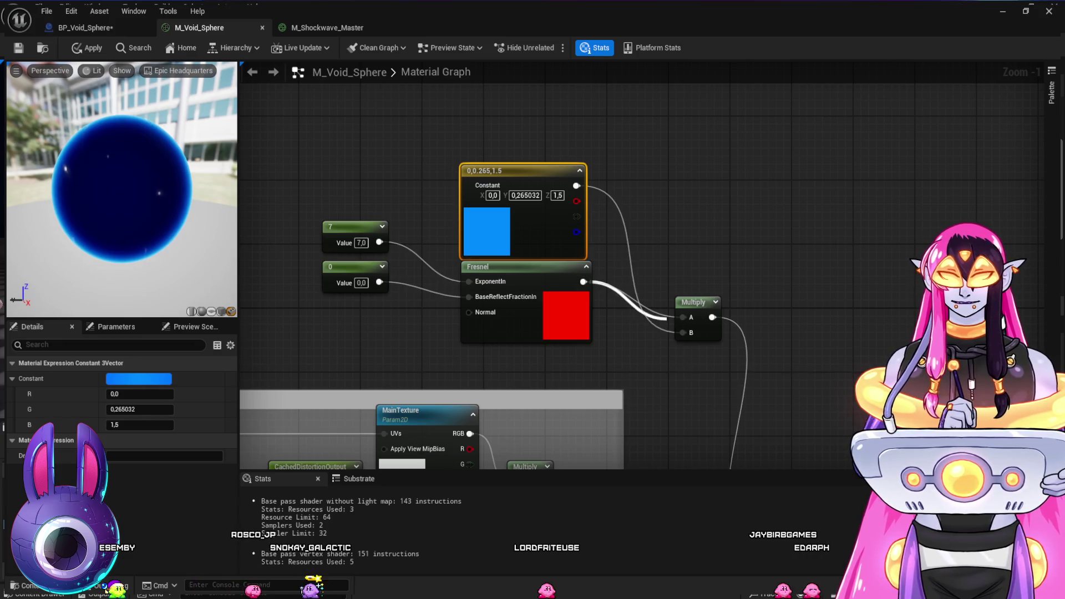
Swap the Multiply inputs so the blue constant feeds A and the Fresnel feeds B
drag(683, 318, 584, 281)
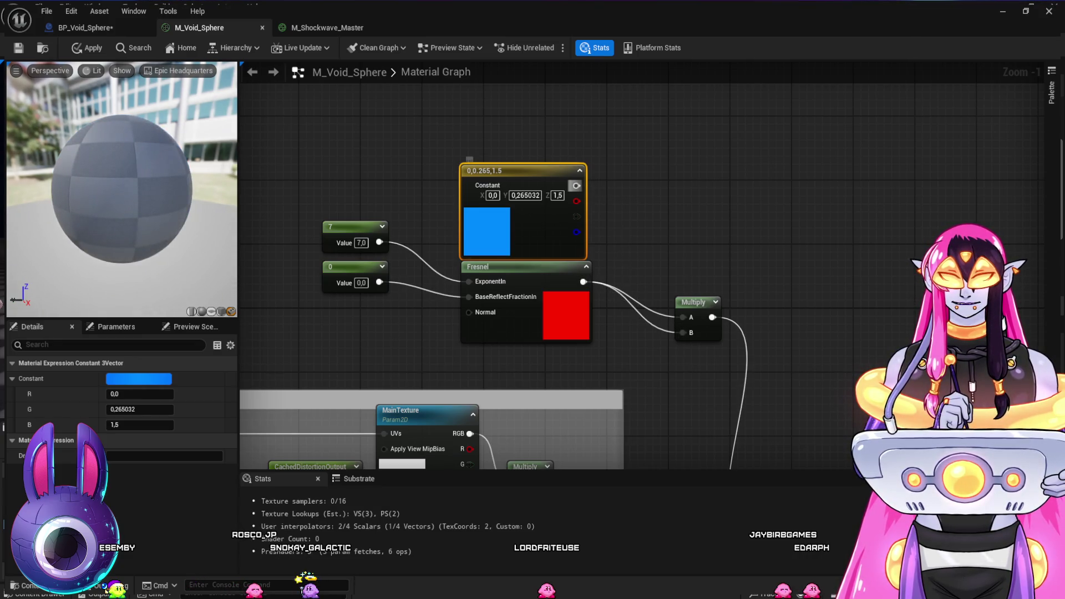
drag(576, 185, 683, 317)
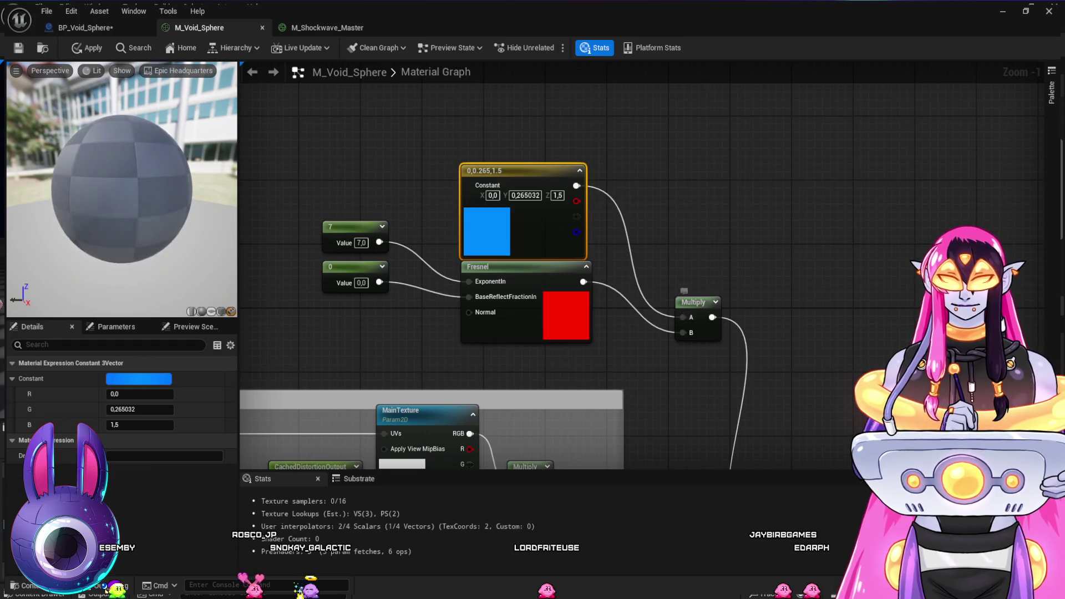
mouse_move(843, 393)
mouse_down()
mouse_move(782, 244)
mouse_move(792, 261)
mouse_up()
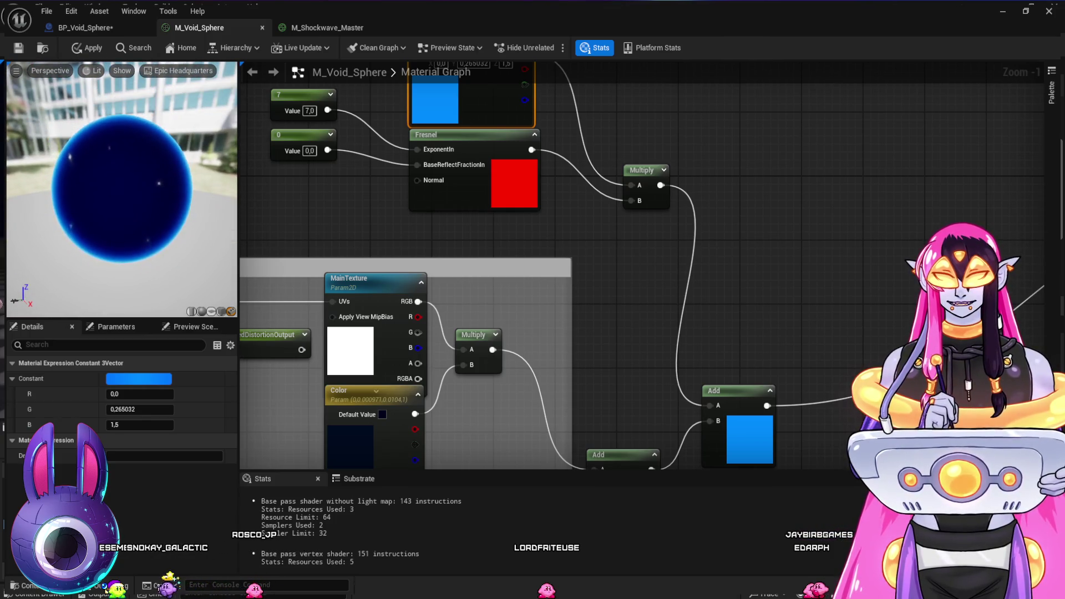
drag(690, 210, 715, 292)
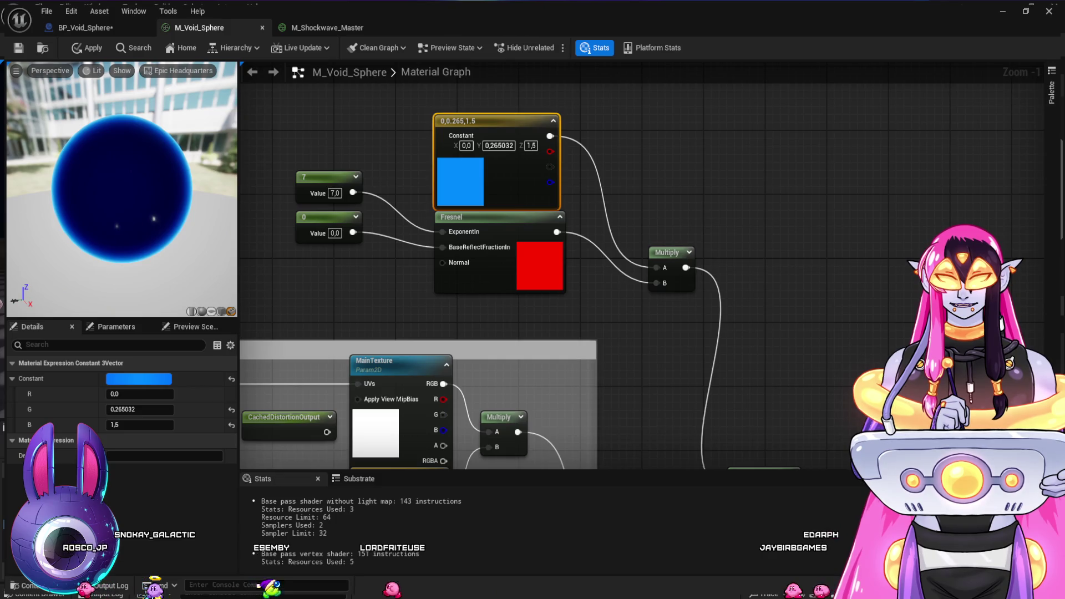
Change the rim colour constant to R 0, G 0.5, B 2.0
drag(140, 409, 127, 409)
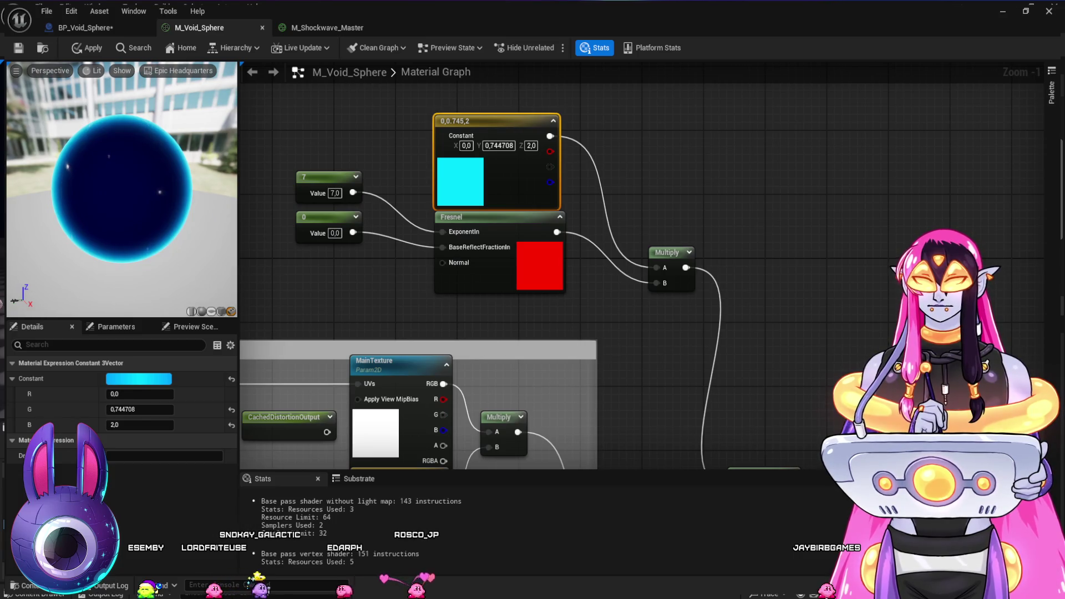
key(ctrl+z)
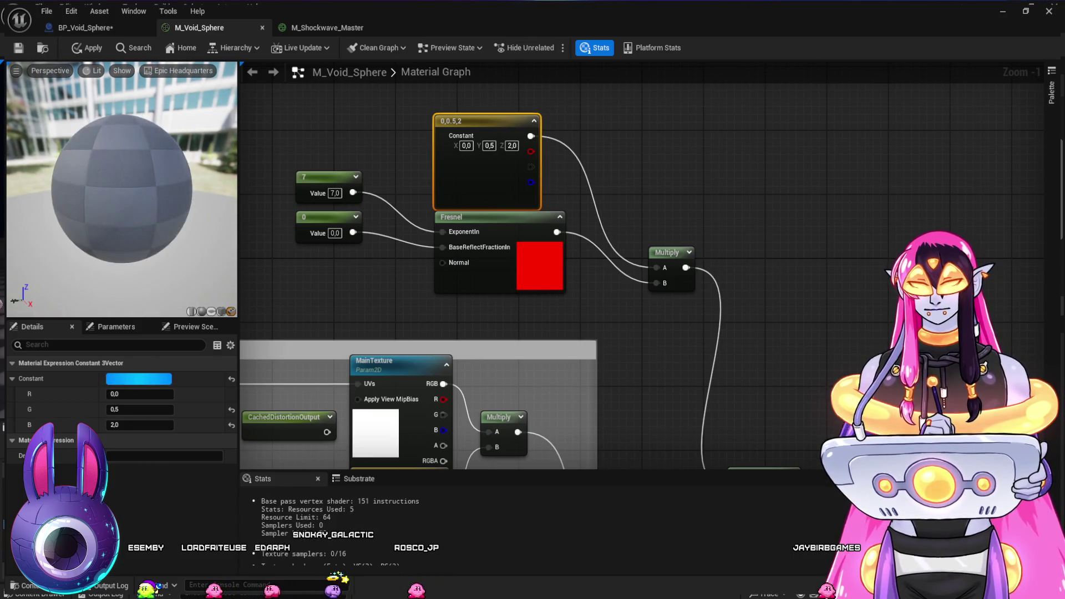